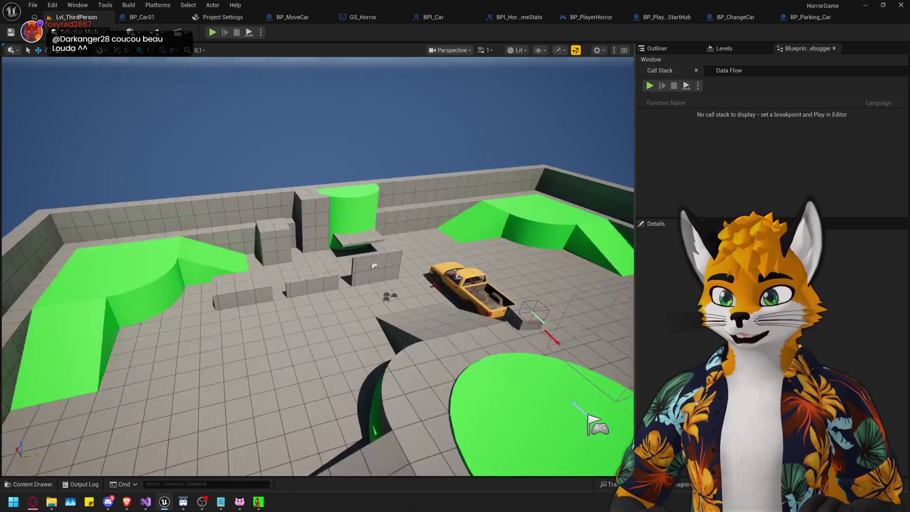
# Orbit and fly the viewport to a close view of the green platform, car and truck.
pyautogui.moveTo(347, 104)
pyautogui.mouseDown()
pyautogui.moveTo(331, 143)
pyautogui.moveTo(415, 154)
pyautogui.mouseUp()
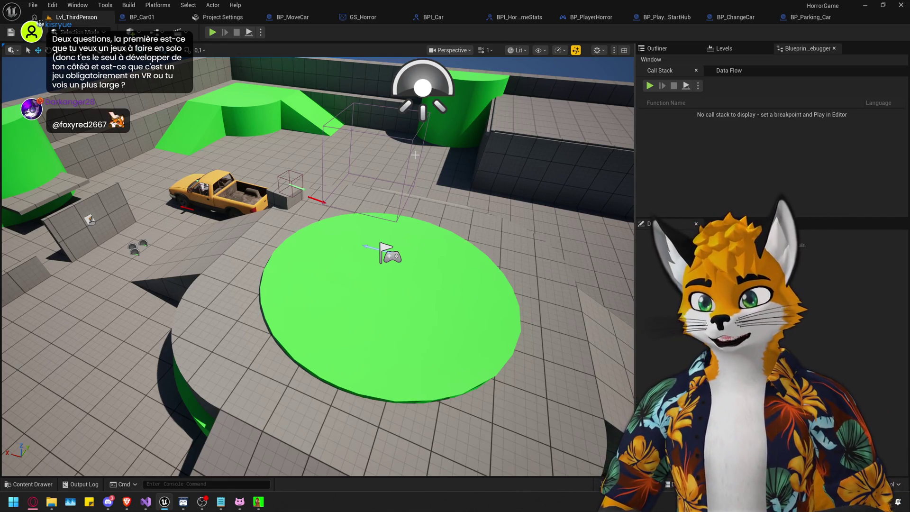
pyautogui.moveTo(414, 155)
pyautogui.mouseDown()
pyautogui.moveTo(408, 142)
pyautogui.moveTo(380, 161)
pyautogui.moveTo(379, 199)
pyautogui.mouseUp()
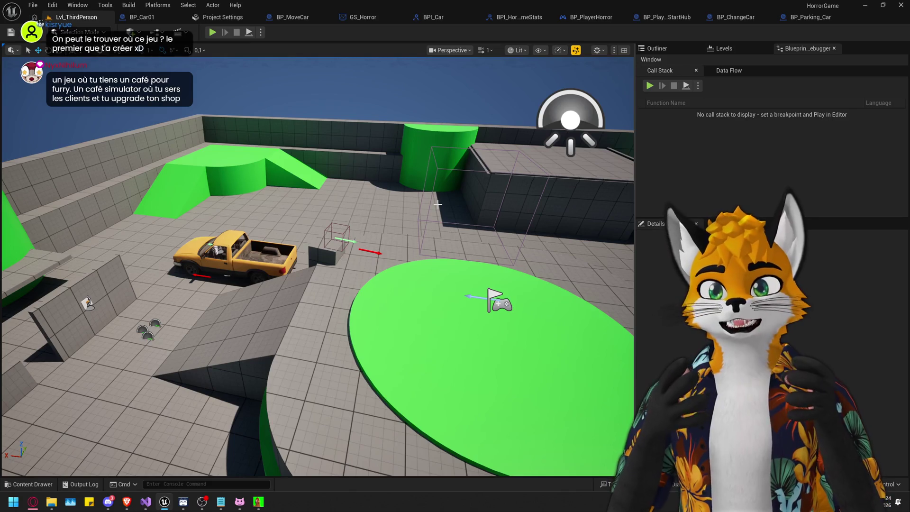
pyautogui.moveTo(438, 204); pyautogui.dragTo(413, 213)
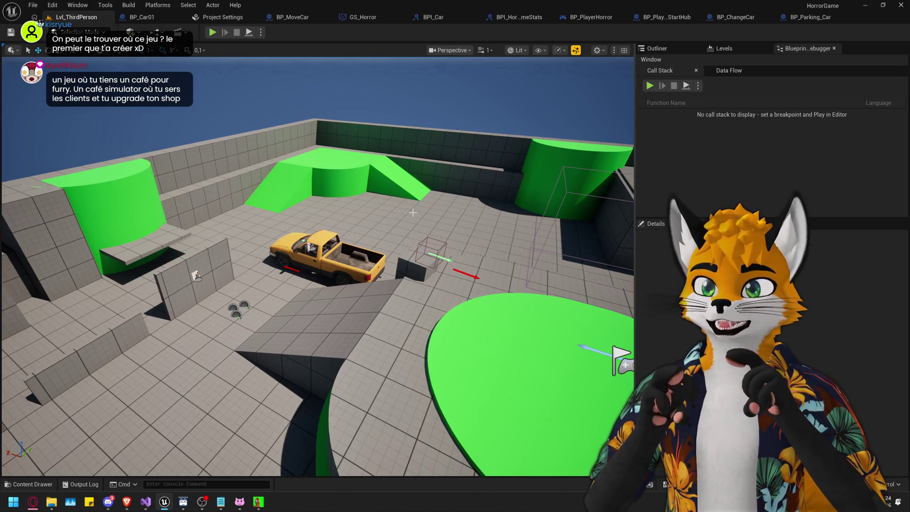
pyautogui.moveTo(402, 213); pyautogui.dragTo(402, 213)
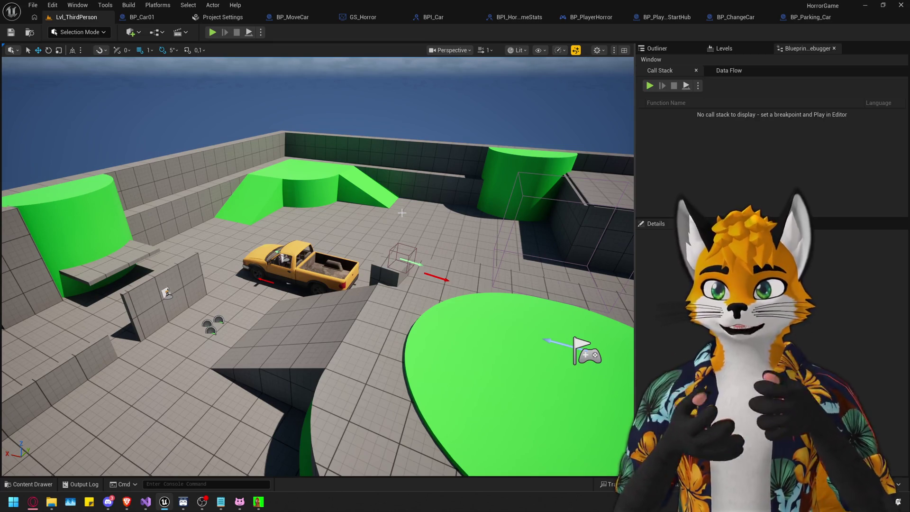
pyautogui.scroll(-8, 402, 213)
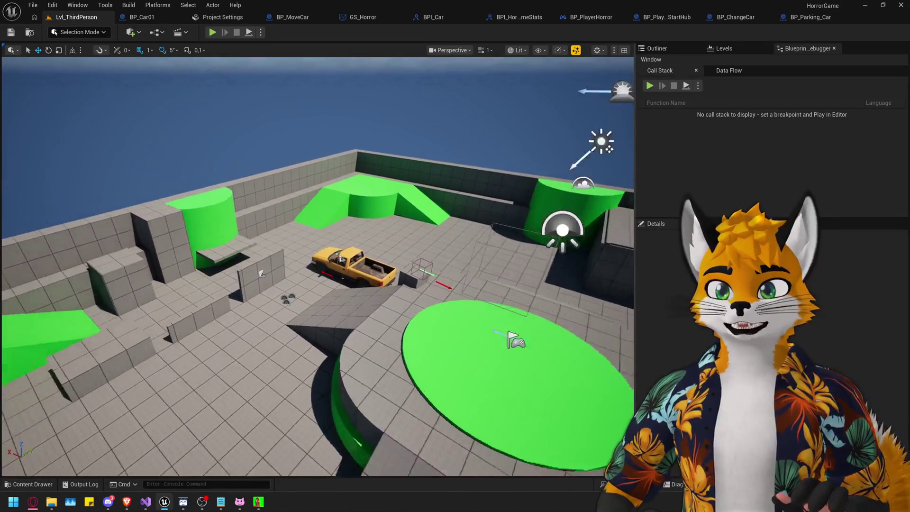
pyautogui.moveTo(403, 213)
pyautogui.mouseDown()
pyautogui.moveTo(379, 181)
pyautogui.moveTo(412, 222)
pyautogui.mouseUp()
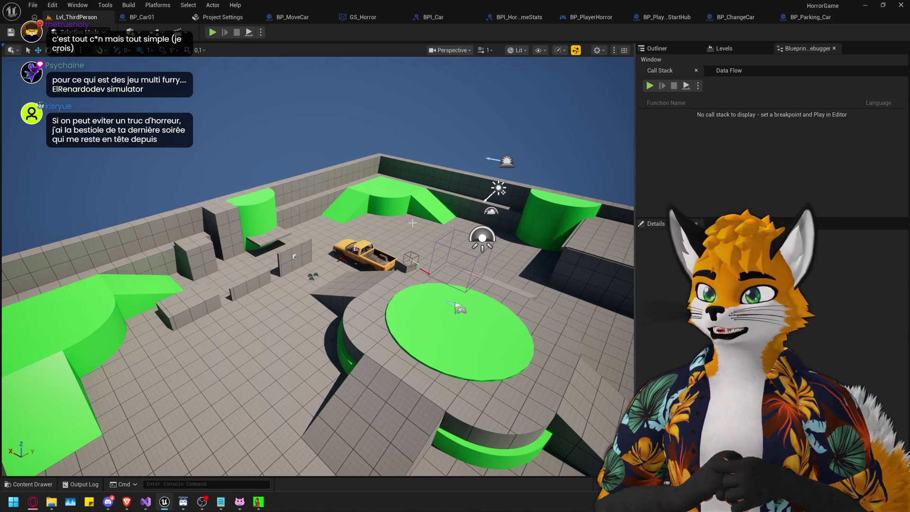
pyautogui.moveTo(413, 223)
pyautogui.mouseDown()
pyautogui.moveTo(413, 204)
pyautogui.moveTo(413, 228)
pyautogui.moveTo(427, 228)
pyautogui.moveTo(427, 218)
pyautogui.mouseUp()
pyautogui.moveTo(327, 229)
pyautogui.mouseDown()
pyautogui.moveTo(341, 190)
pyautogui.moveTo(332, 304)
pyautogui.moveTo(327, 247)
pyautogui.mouseUp()
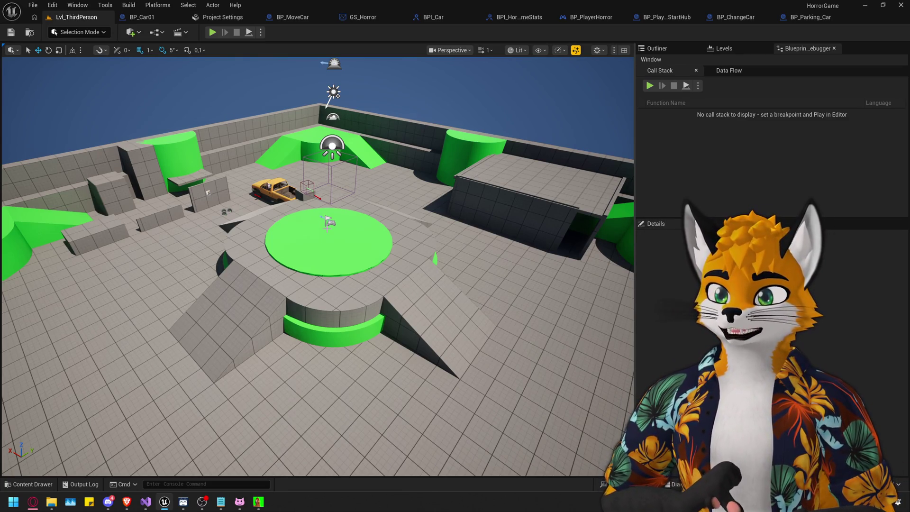
pyautogui.moveTo(294, 177); pyautogui.dragTo(309, 213)
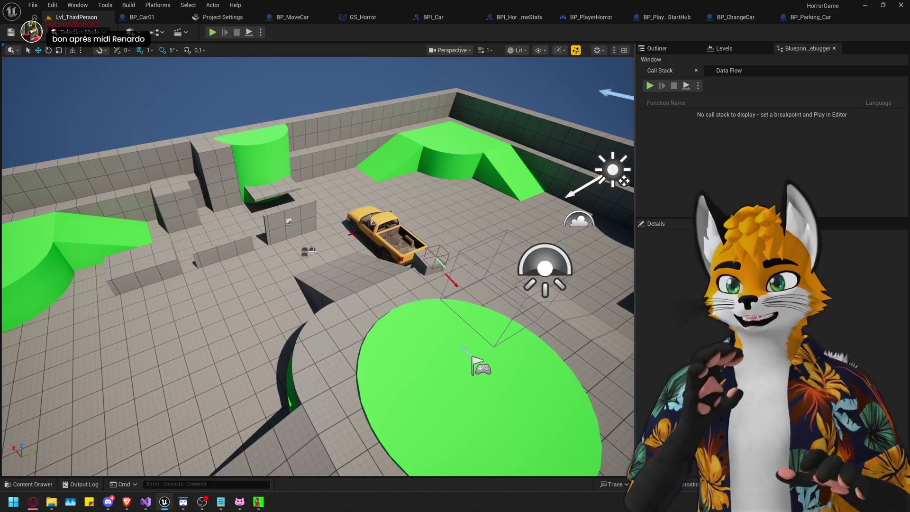
pyautogui.scroll(2, 318, 266)
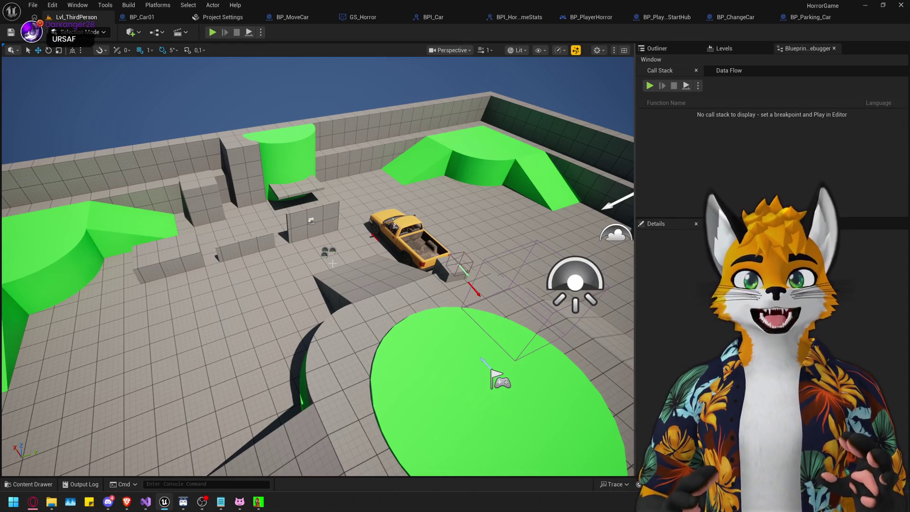
pyautogui.moveTo(318, 265)
pyautogui.mouseDown()
pyautogui.moveTo(322, 284)
pyautogui.moveTo(327, 213)
pyautogui.moveTo(332, 265)
pyautogui.moveTo(479, 139)
pyautogui.moveTo(327, 260)
pyautogui.moveTo(328, 294)
pyautogui.moveTo(318, 266)
pyautogui.moveTo(335, 259)
pyautogui.mouseUp()
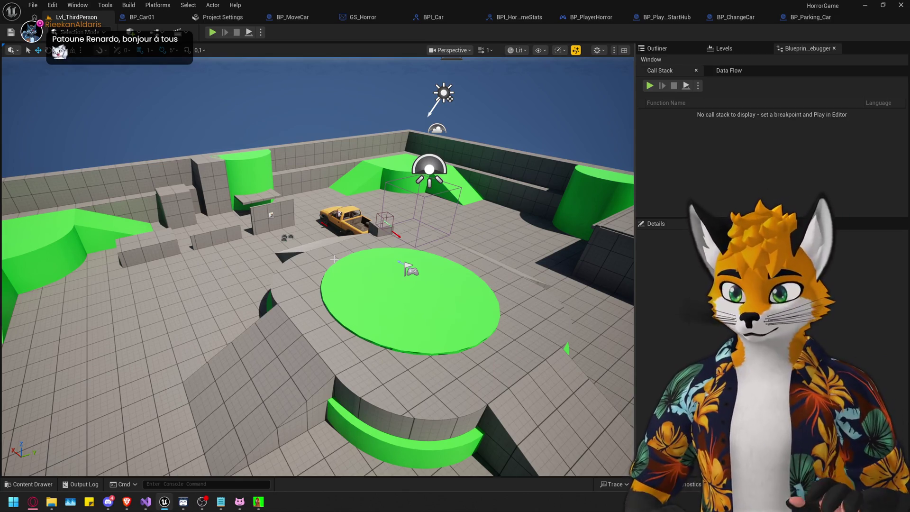
# Play-test the level, walking and jumping the character onto the grey block, then stop the session.
pyautogui.hotkey('alt', 'p')
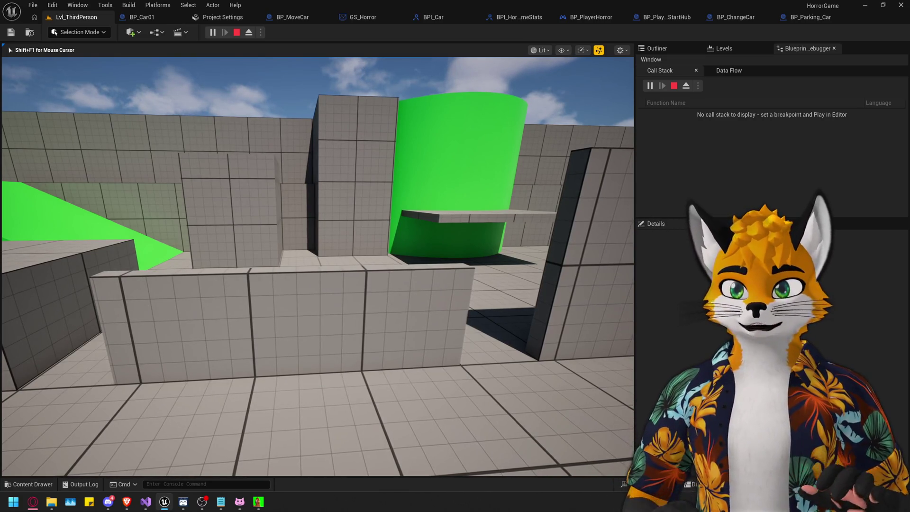
pyautogui.press('w')
pyautogui.press('s')
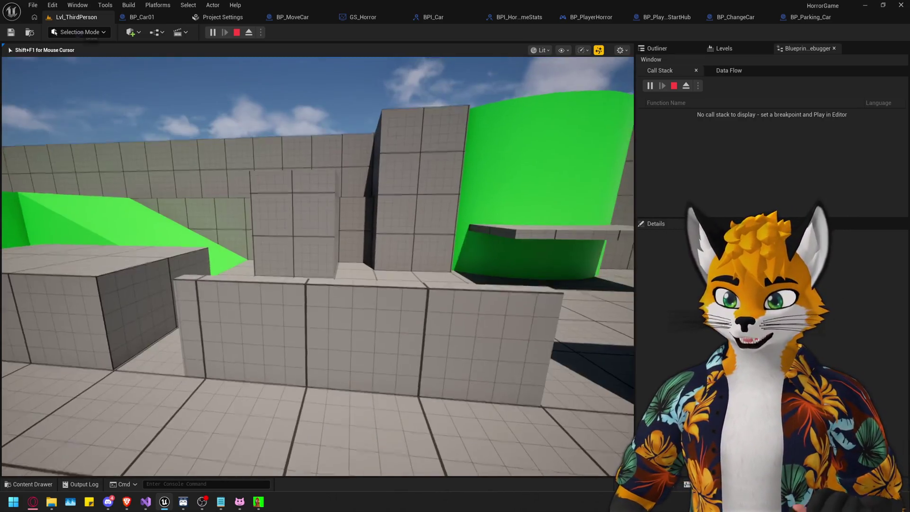
pyautogui.press('space')
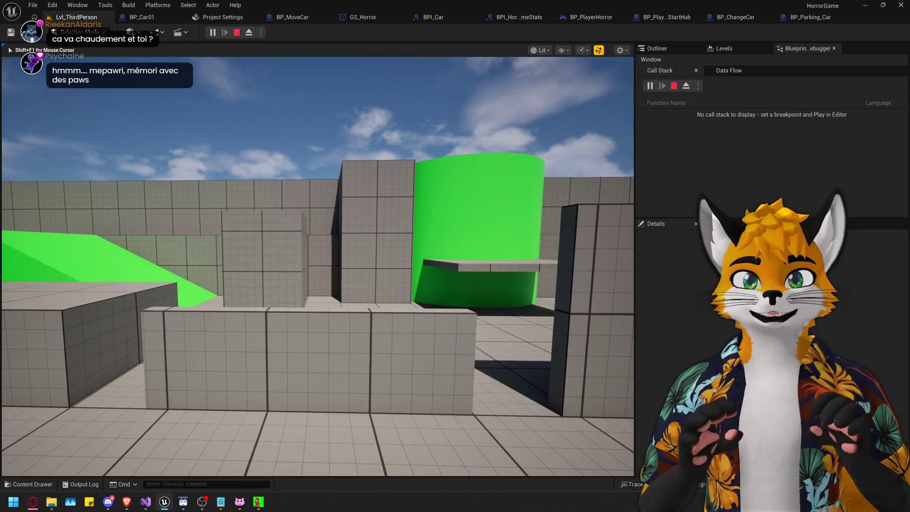
pyautogui.moveTo(317, 265)
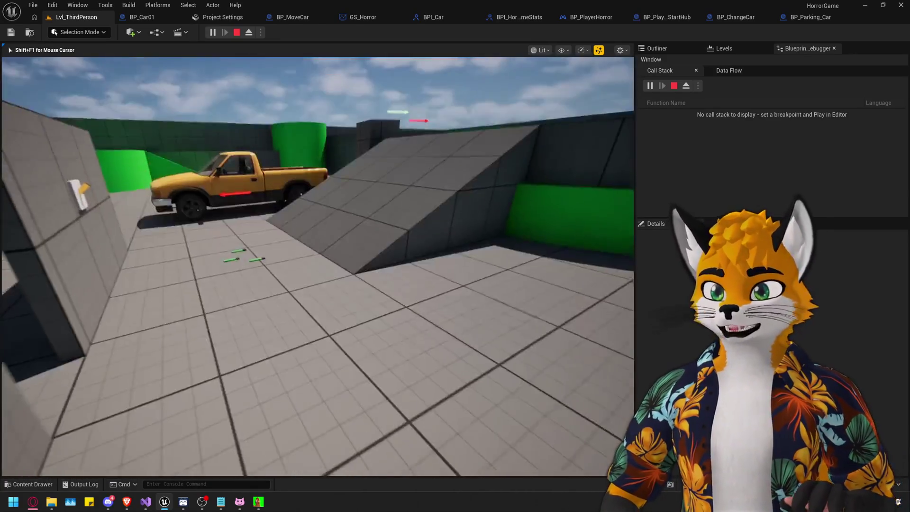
pyautogui.press('space')
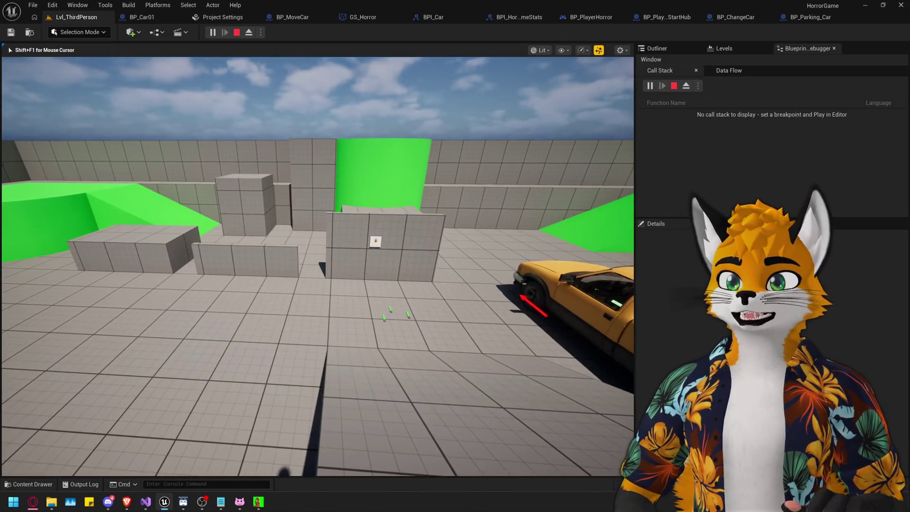
pyautogui.press('Escape')
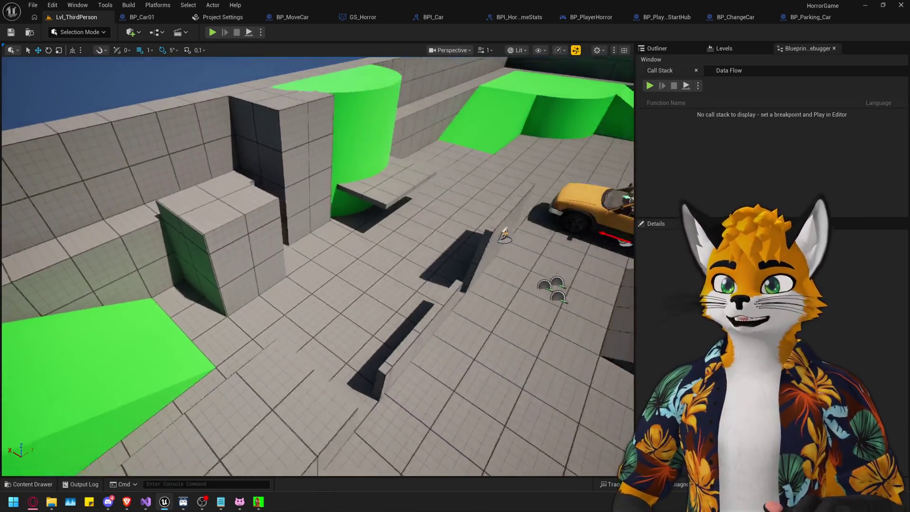
pyautogui.hotkey('ctrl', 'space')
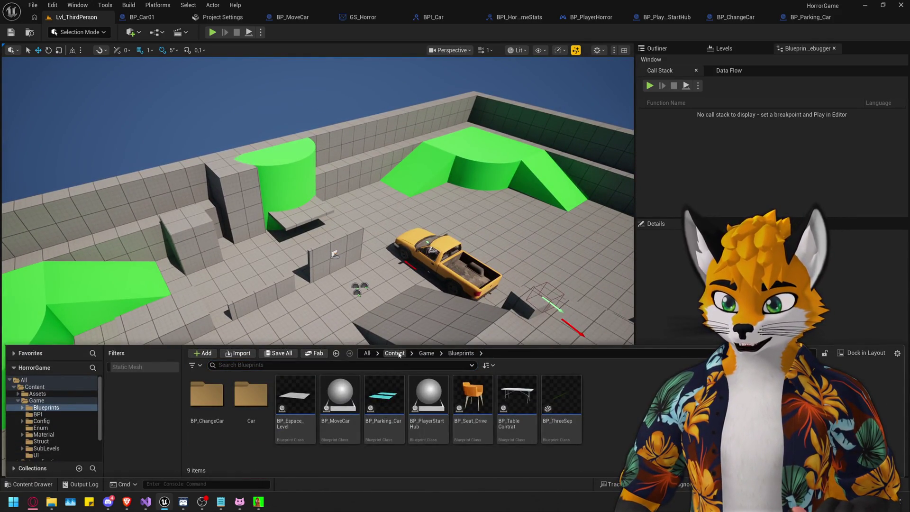
# Go to Content > Game in the Content Drawer, hide the drawer, and start Play-in-Editor.
pyautogui.click(394, 354)
pyautogui.doubleClick(253, 402)
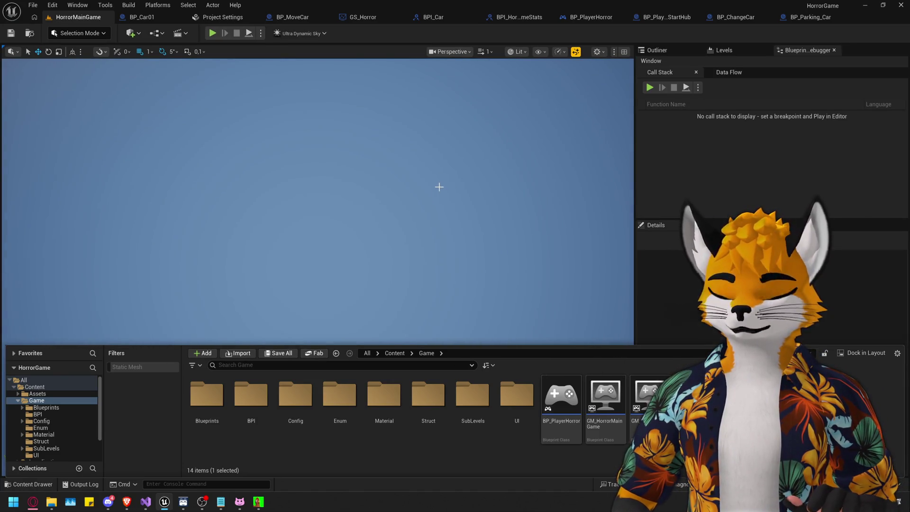
pyautogui.click(674, 136)
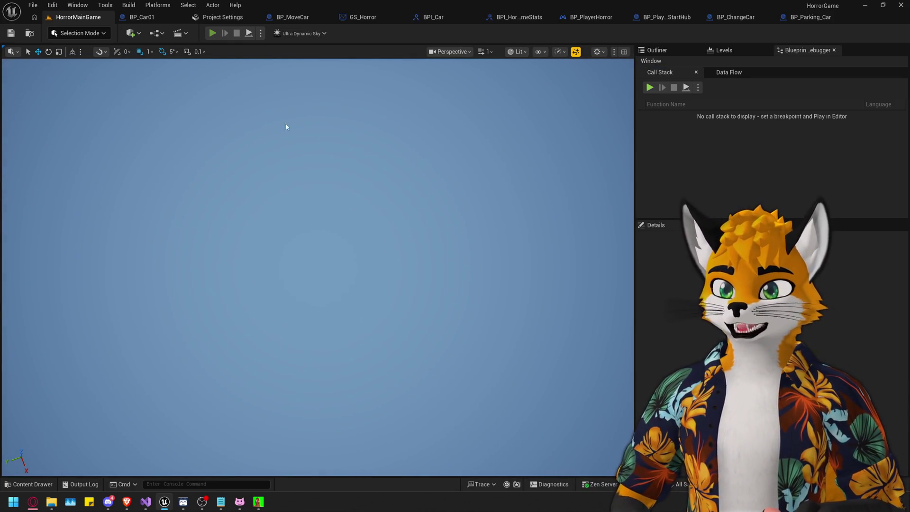
pyautogui.hotkey('alt', 'p')
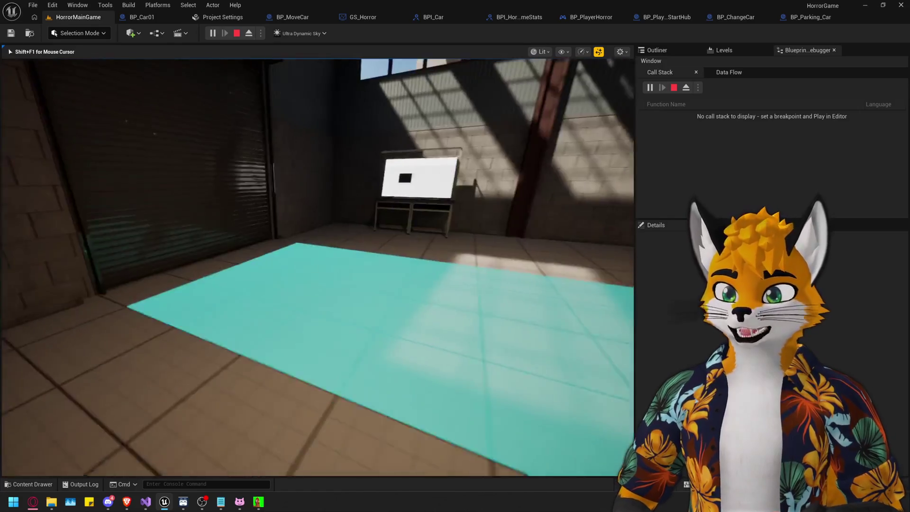
pyautogui.press('w')
pyautogui.press('w')
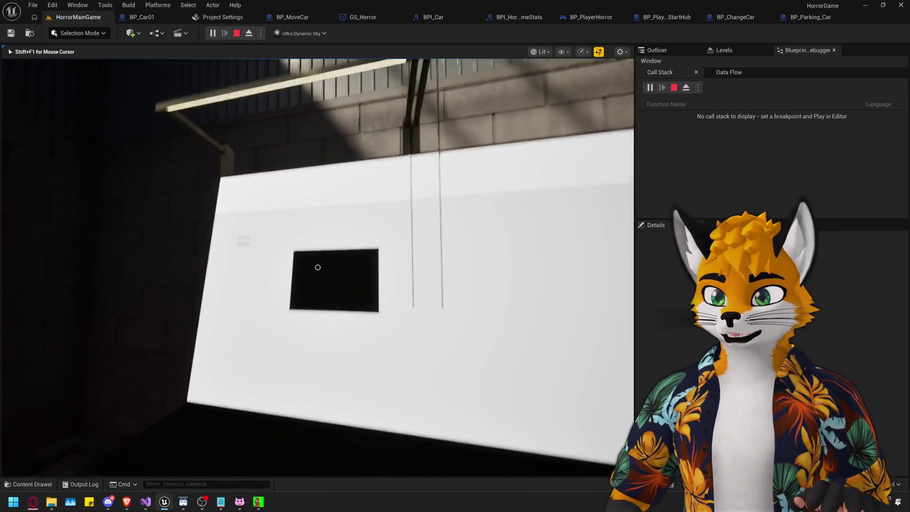
pyautogui.press('w')
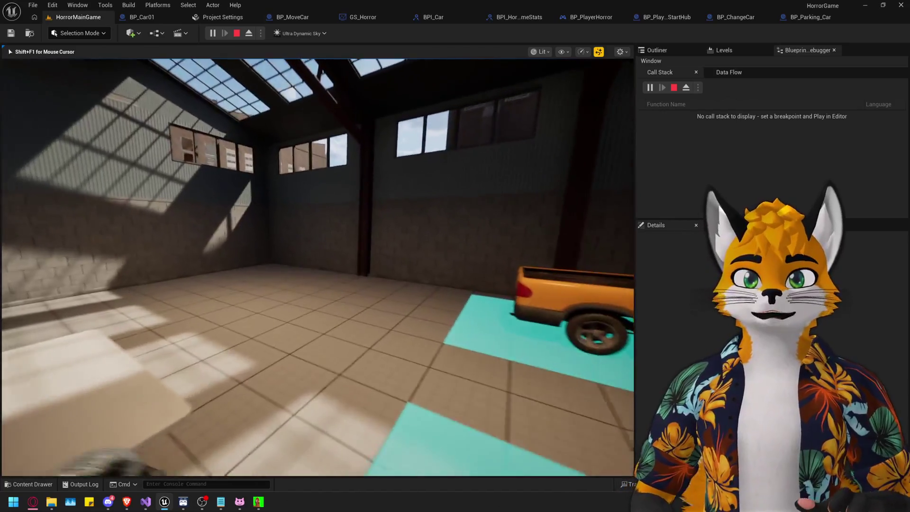
pyautogui.press('s')
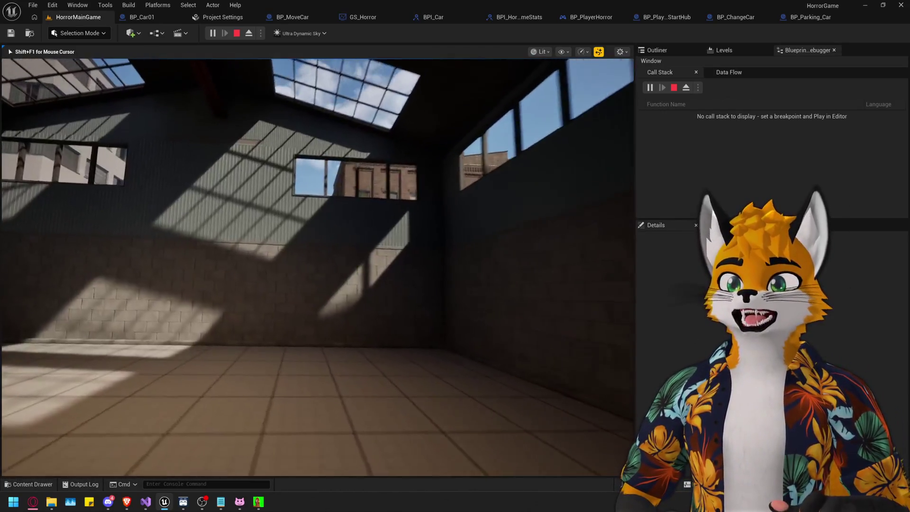
pyautogui.press('s')
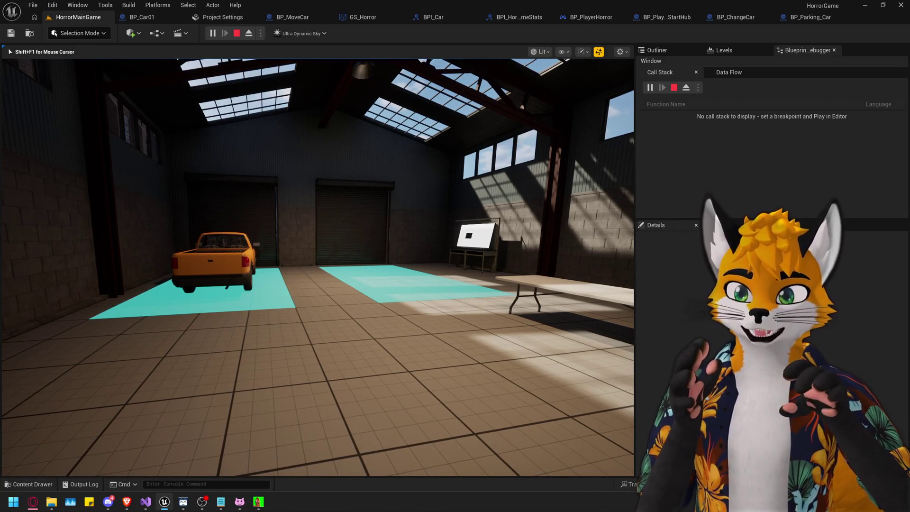
pyautogui.press('w')
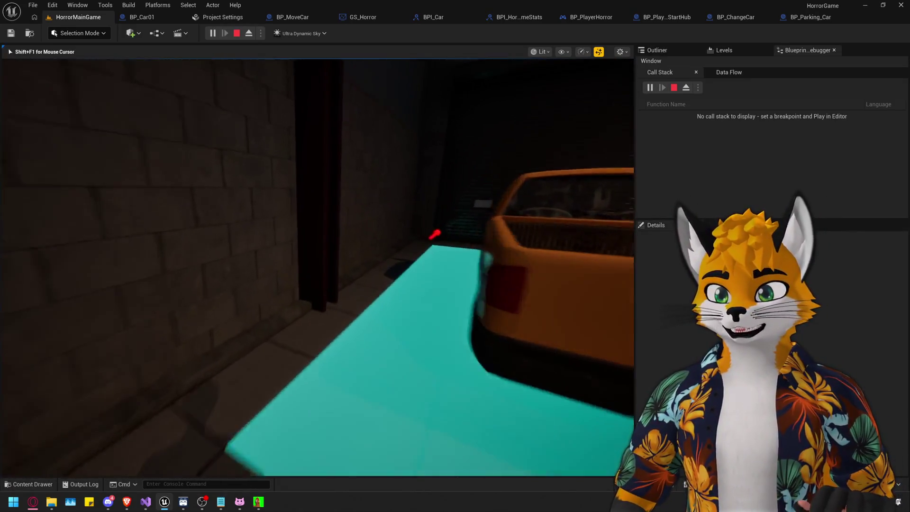
pyautogui.press('d')
pyautogui.press('w')
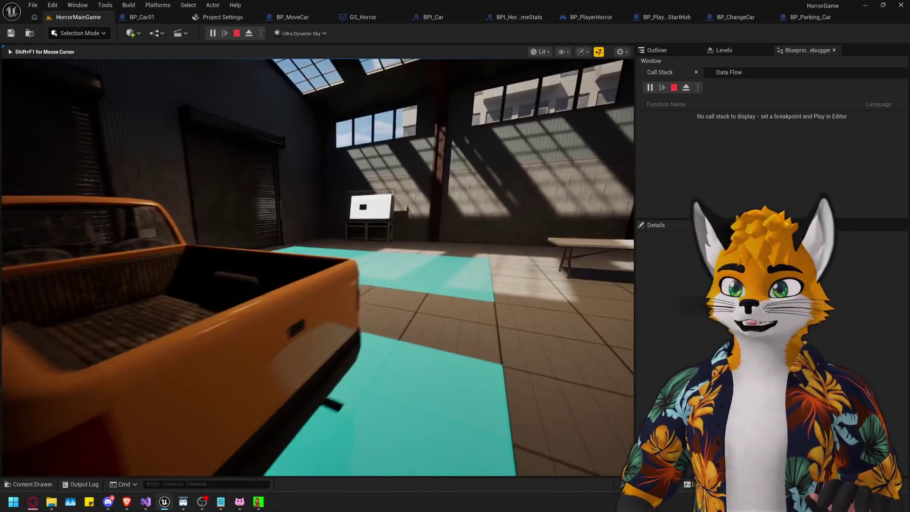
pyautogui.press('w')
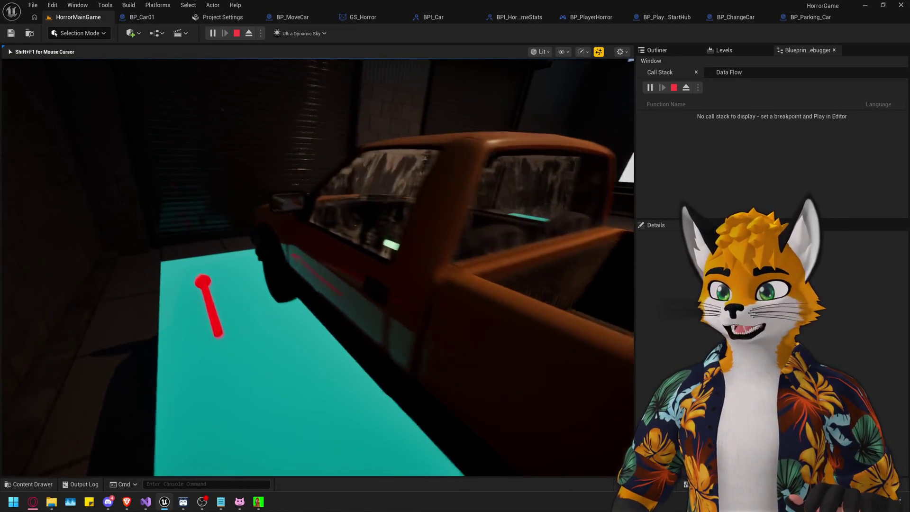
pyautogui.press('e')
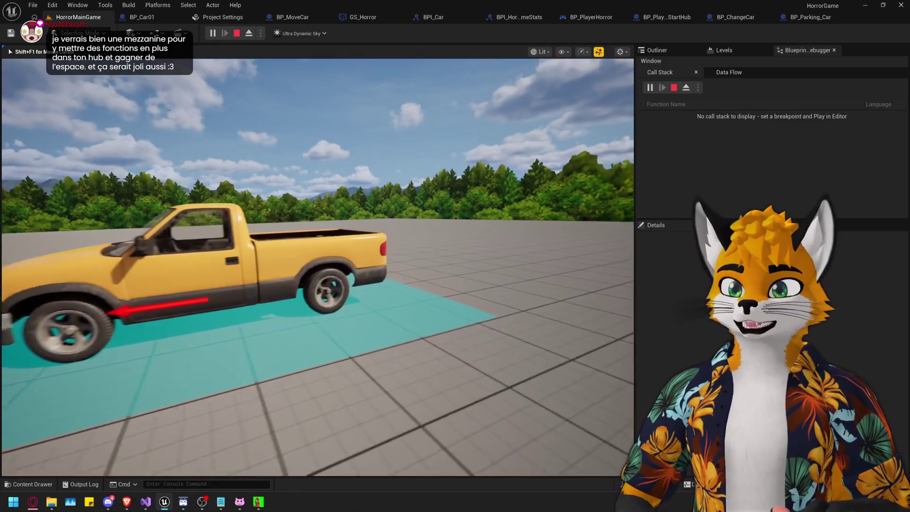
pyautogui.moveTo(318, 265); pyautogui.dragTo(379, 266)
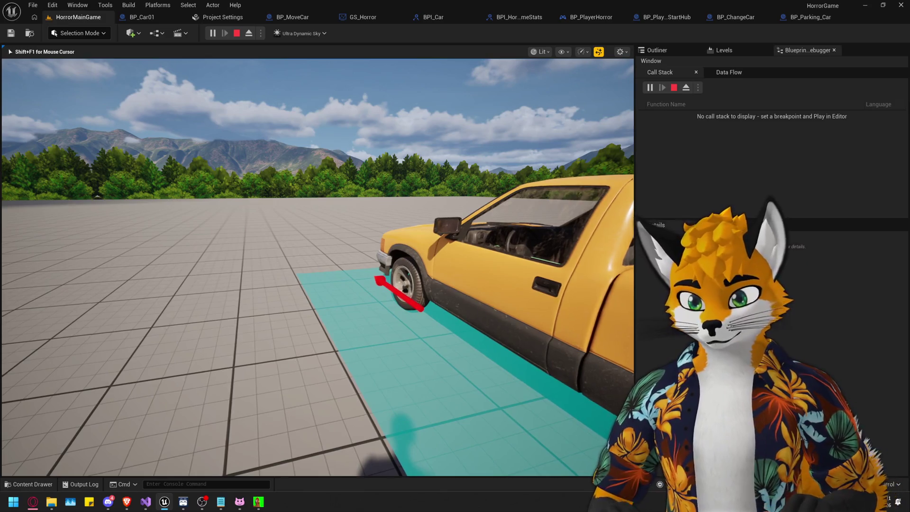
# Enter the yellow pickup with E and teleport into the garage interior.
pyautogui.press('e')
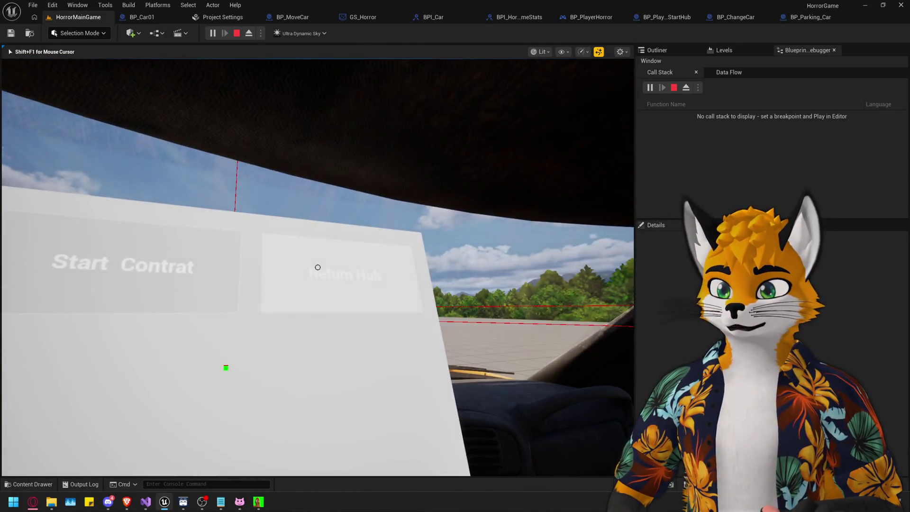
pyautogui.click(317, 267)
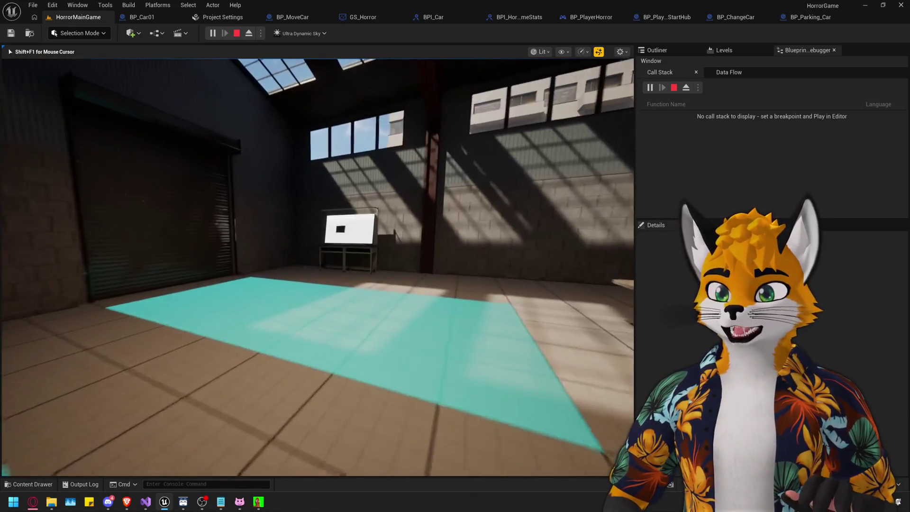
# Walk the garage past the whiteboard, table, orange pickup and skylights, then stop playing.
pyautogui.press('w')
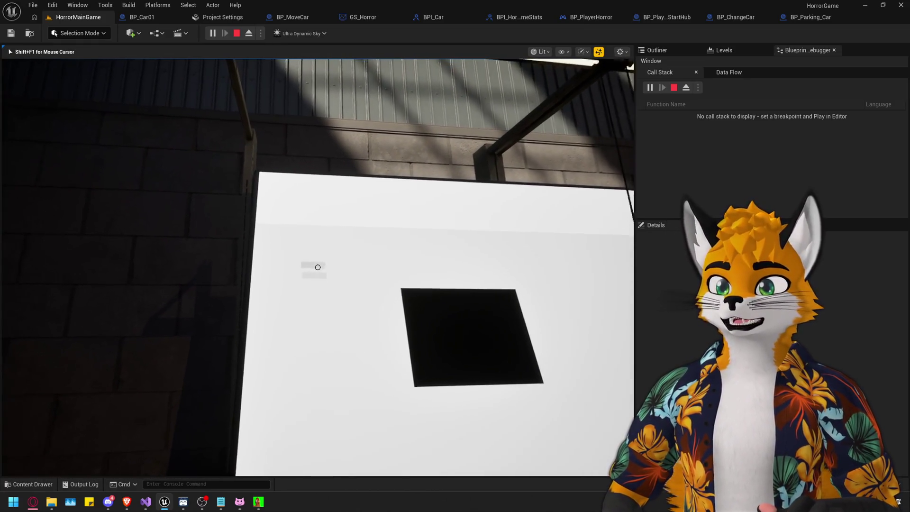
pyautogui.press('w')
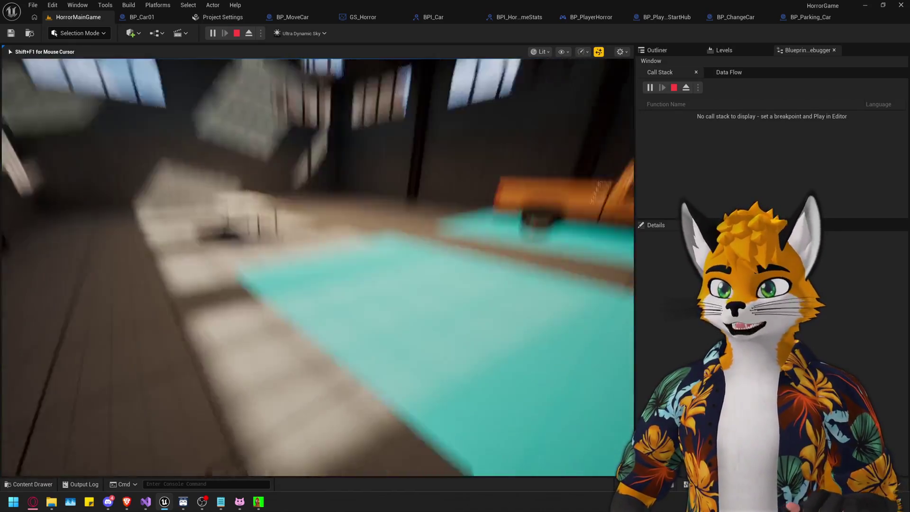
pyautogui.press('w')
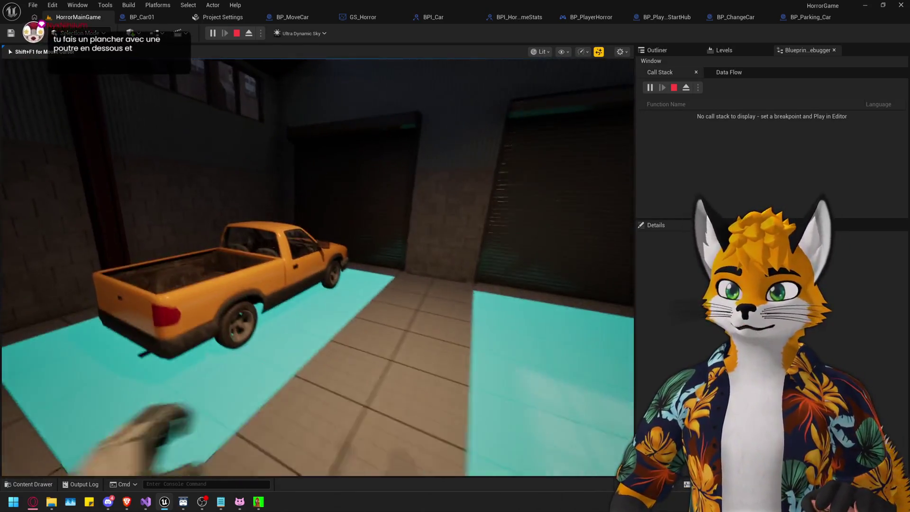
pyautogui.press('s')
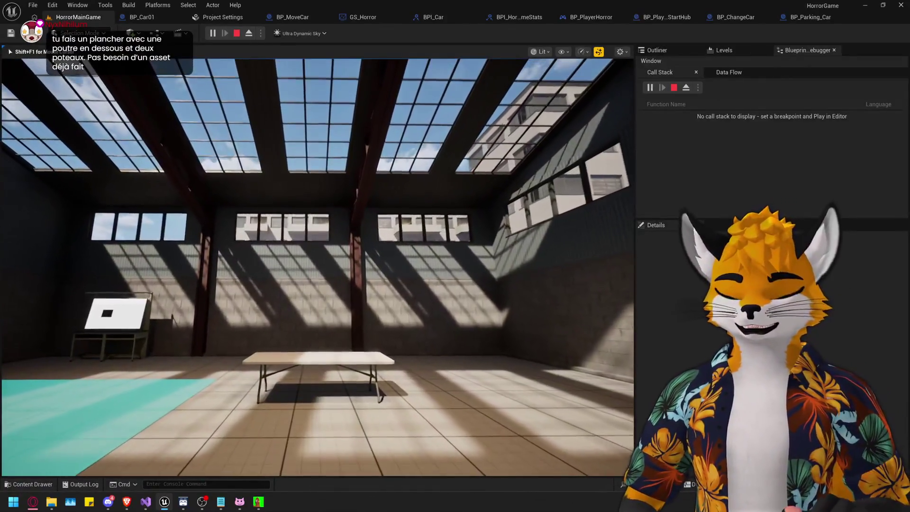
pyautogui.press('w')
pyautogui.press('w')
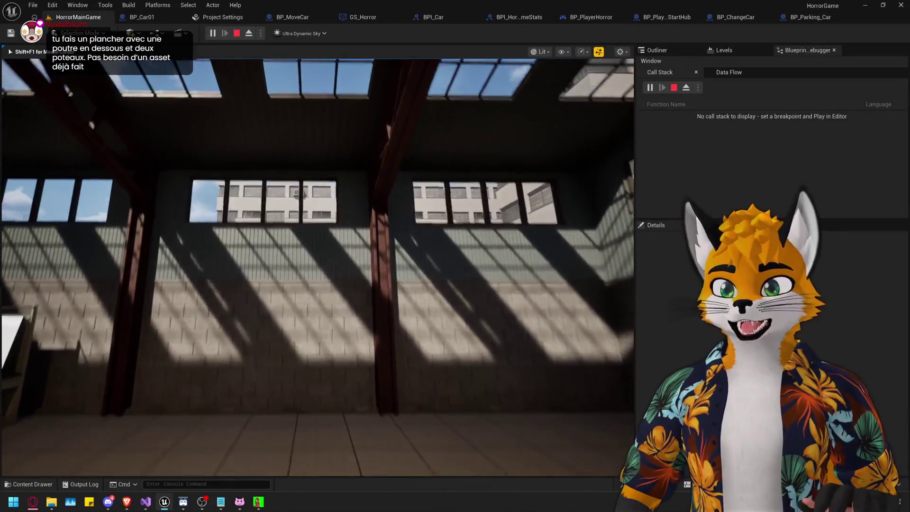
pyautogui.press('w')
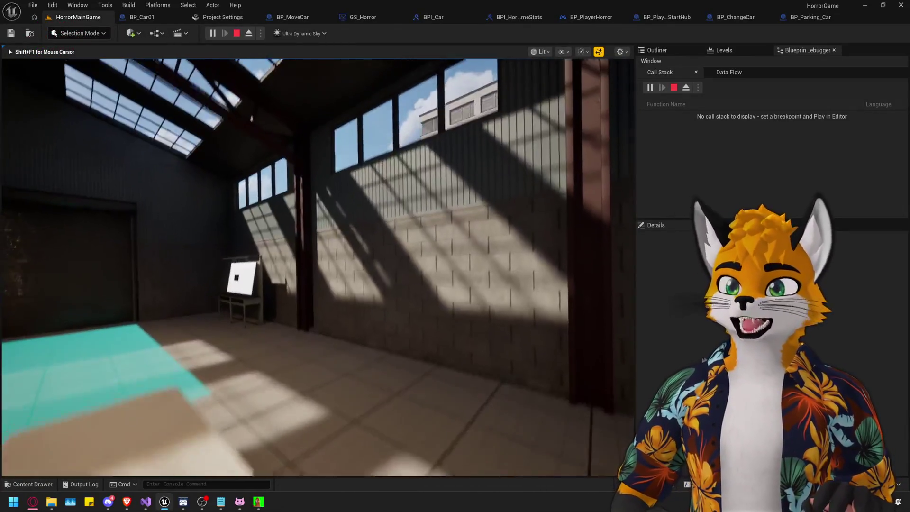
pyautogui.press('w')
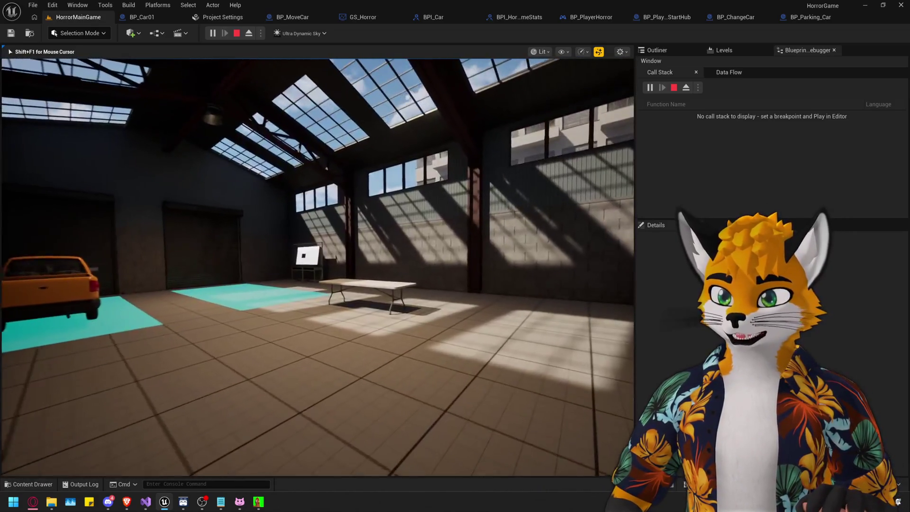
pyautogui.press('Escape')
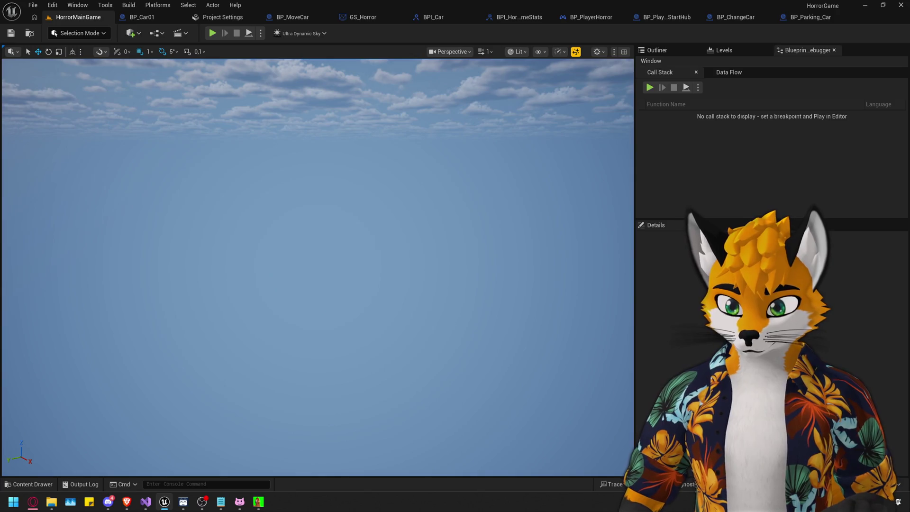
# Circle the viewport above the warehouse in the MapDev level.
pyautogui.hotkey('ctrl', 'space')
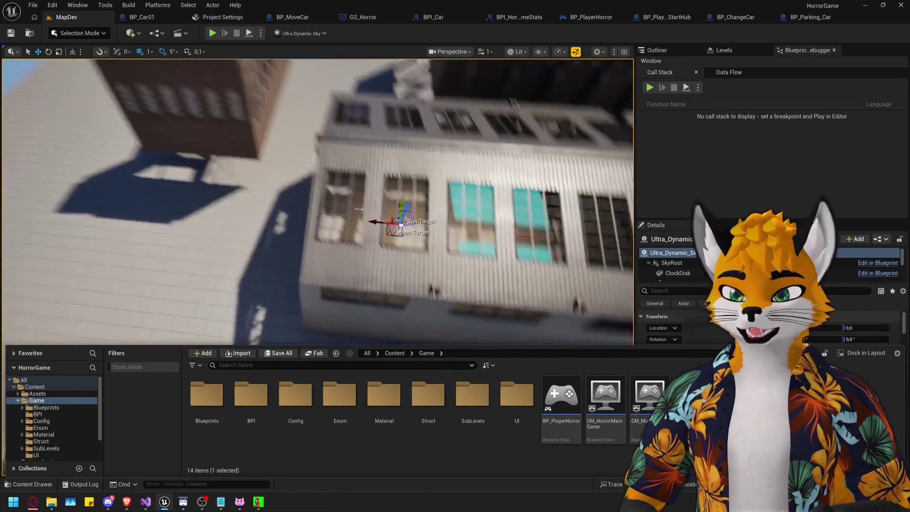
pyautogui.moveTo(318, 201); pyautogui.dragTo(304, 223)
pyautogui.moveTo(260, 204)
pyautogui.mouseDown()
pyautogui.moveTo(564, 258)
pyautogui.moveTo(463, 230)
pyautogui.mouseUp()
pyautogui.hotkey('ctrl', 'space')
pyautogui.click(698, 183)
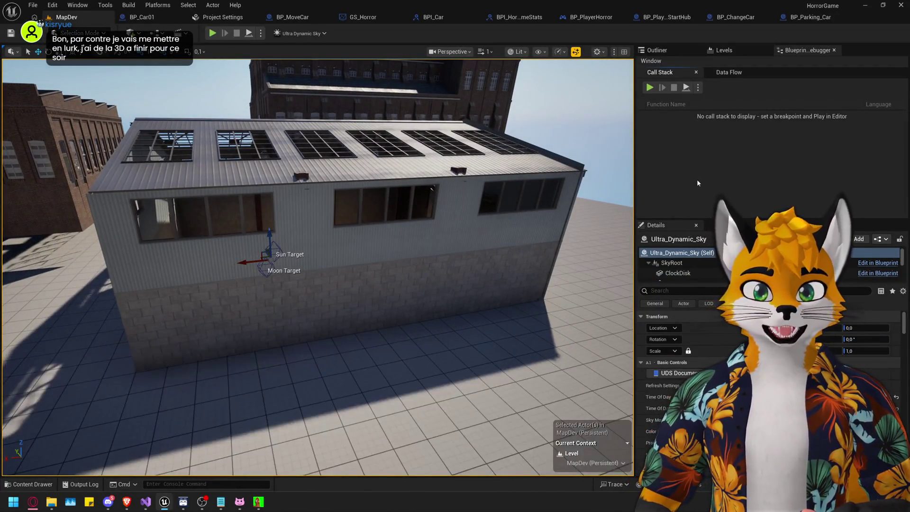
# Show the Levels list (Persistent Level, mainHub01), fly around the warehouse and select the white building.
pyautogui.click(724, 51)
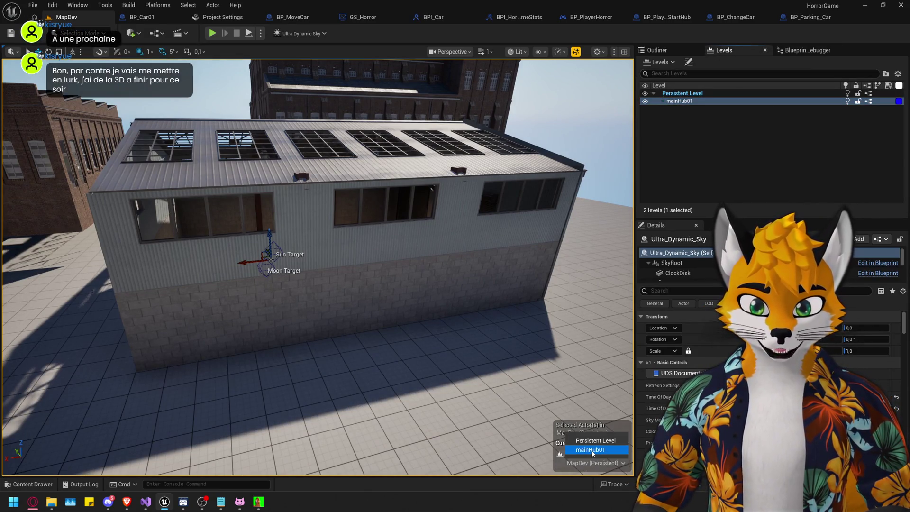
pyautogui.moveTo(588, 450)
pyautogui.mouseDown()
pyautogui.moveTo(335, 311)
pyautogui.moveTo(359, 190)
pyautogui.moveTo(449, 279)
pyautogui.moveTo(424, 226)
pyautogui.moveTo(328, 102)
pyautogui.moveTo(341, 218)
pyautogui.mouseUp()
pyautogui.moveTo(248, 263); pyautogui.dragTo(248, 199)
pyautogui.moveTo(486, 351)
pyautogui.mouseDown()
pyautogui.moveTo(514, 279)
pyautogui.moveTo(296, 296)
pyautogui.moveTo(296, 258)
pyautogui.moveTo(296, 280)
pyautogui.moveTo(383, 239)
pyautogui.mouseUp()
pyautogui.click(514, 279)
# Delete SM_Building_13 and survey the neighbouring rooftops and warehouse roof windows.
pyautogui.press('Delete')
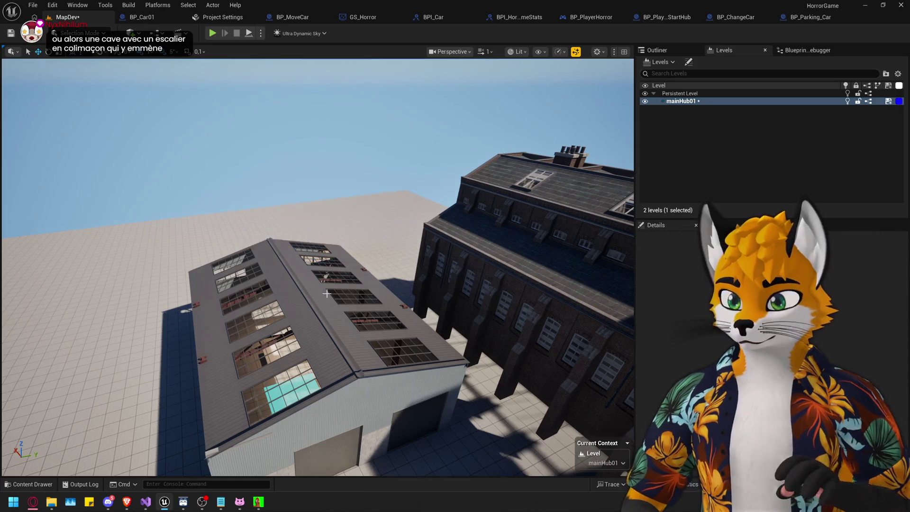
pyautogui.moveTo(327, 293); pyautogui.dragTo(308, 290)
pyautogui.moveTo(385, 381); pyautogui.dragTo(312, 315)
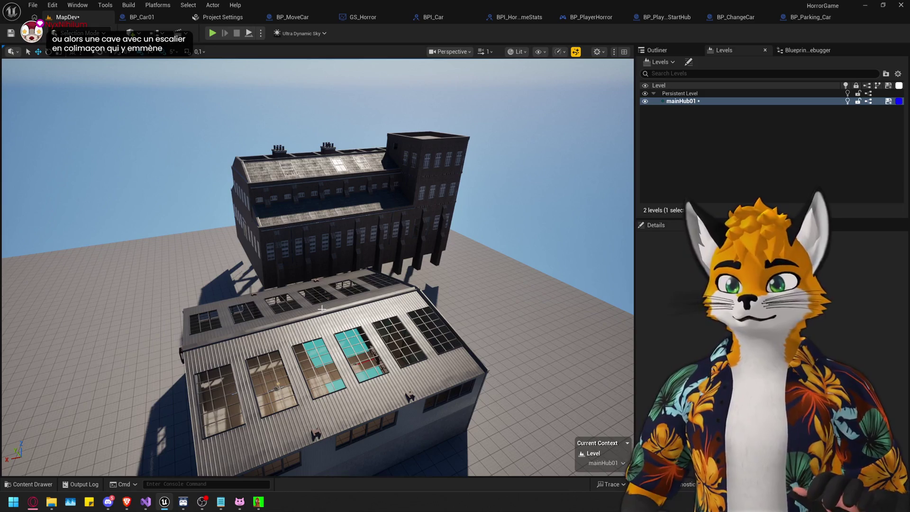
pyautogui.moveTo(312, 315); pyautogui.dragTo(318, 256)
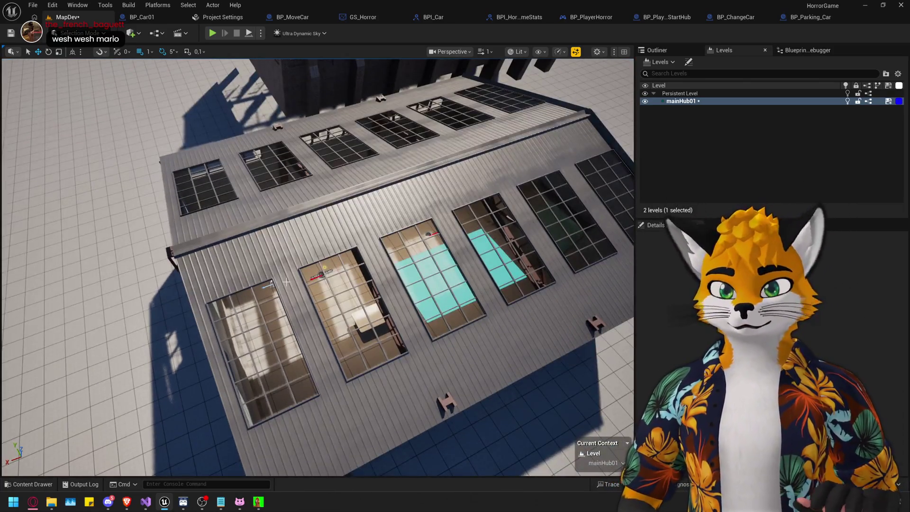
pyautogui.moveTo(286, 281)
pyautogui.mouseDown()
pyautogui.moveTo(287, 289)
pyautogui.moveTo(285, 244)
pyautogui.moveTo(303, 275)
pyautogui.moveTo(287, 283)
pyautogui.moveTo(294, 271)
pyautogui.moveTo(459, 274)
pyautogui.mouseUp()
# Select and focus on BP_Espace_Level10, then bring up the Content Drawer.
pyautogui.hotkey('ctrl', 'space')
pyautogui.click(459, 274)
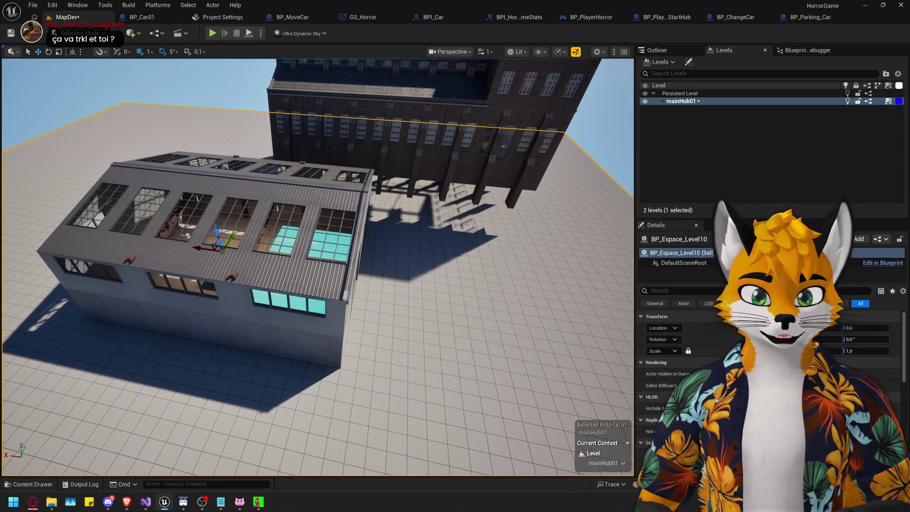
pyautogui.press('f')
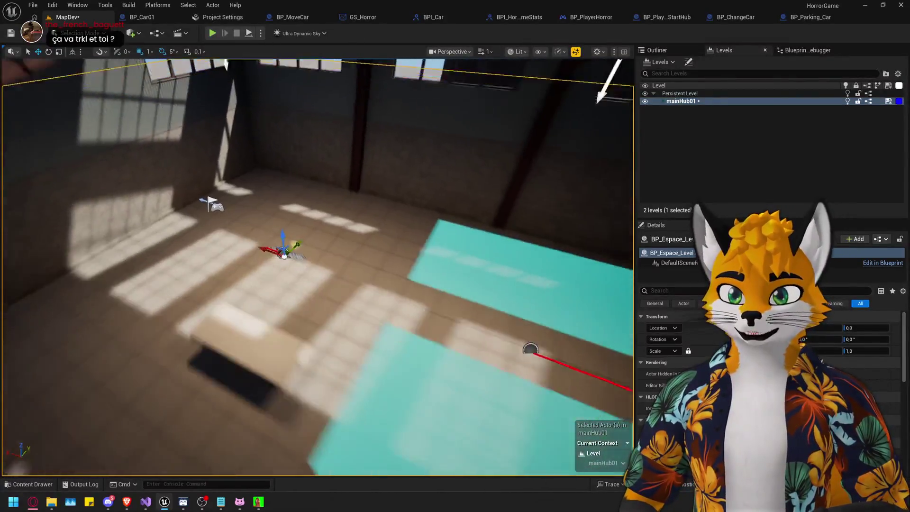
pyautogui.hotkey('ctrl', 'space')
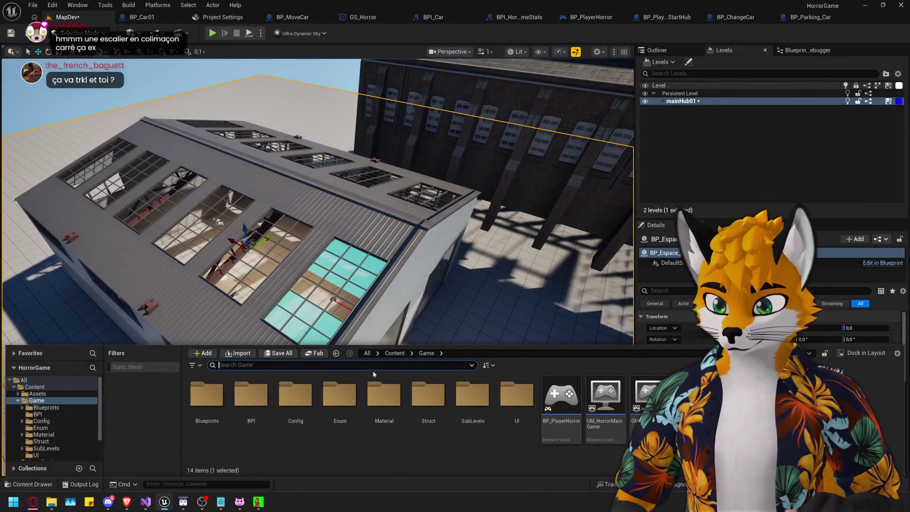
# Browse to Content > Assets > IndustrialArea > Blueprint in an enlarged Content Drawer.
pyautogui.click(395, 354)
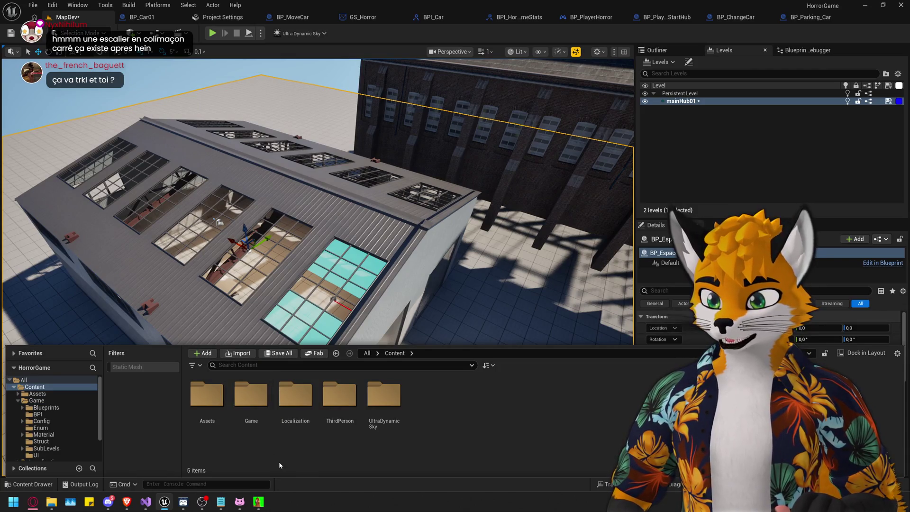
pyautogui.doubleClick(212, 400)
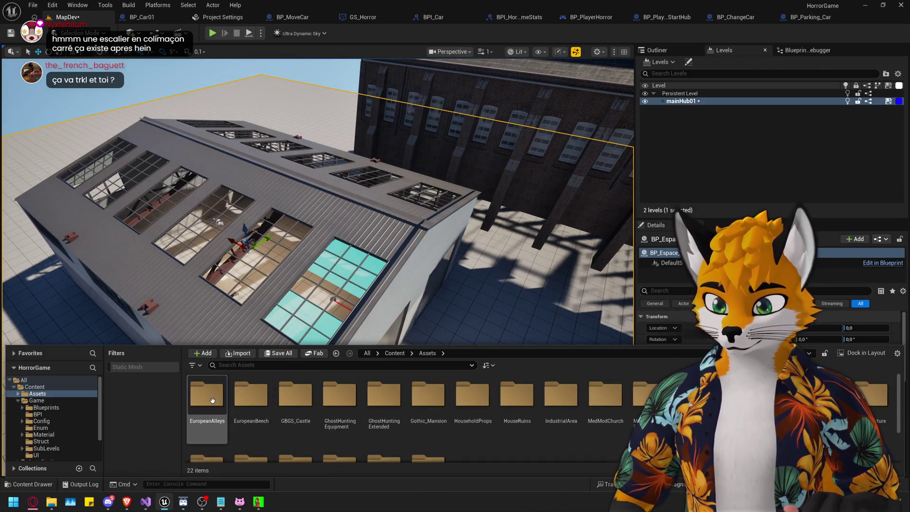
pyautogui.moveTo(562, 343); pyautogui.dragTo(562, 242)
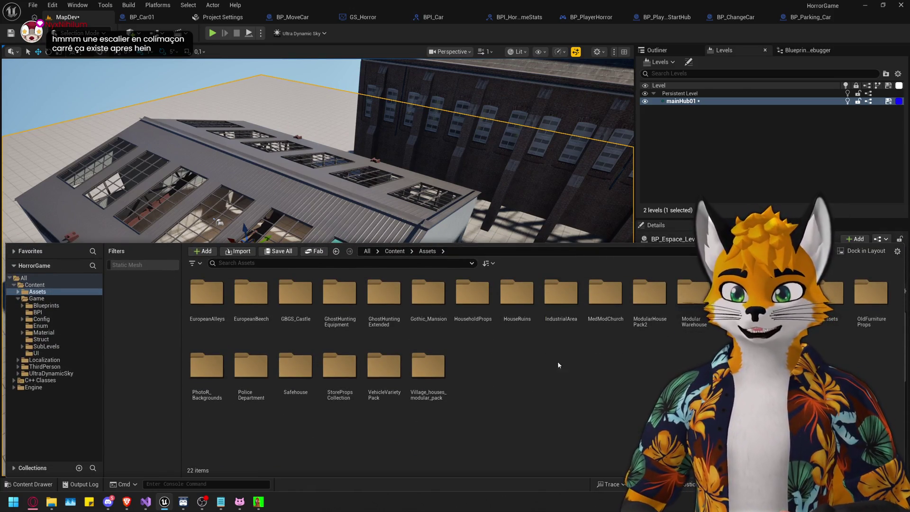
pyautogui.click(578, 296)
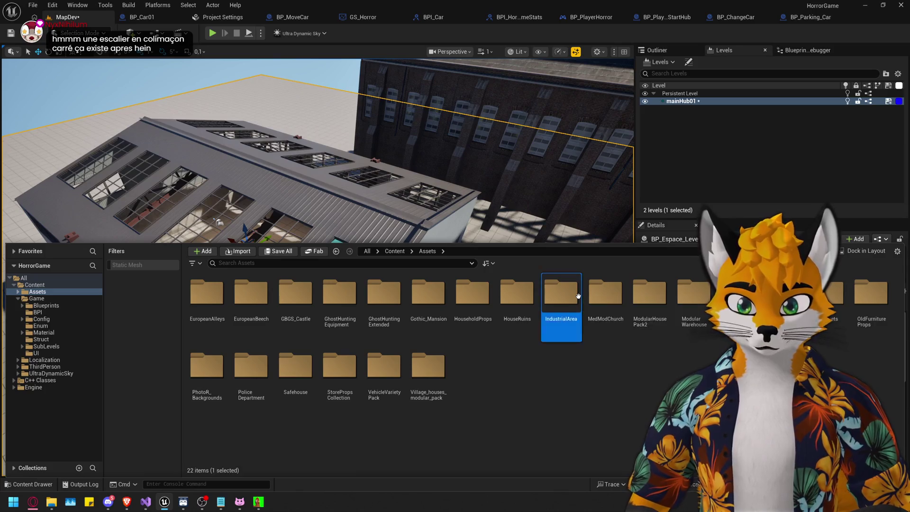
pyautogui.doubleClick(578, 296)
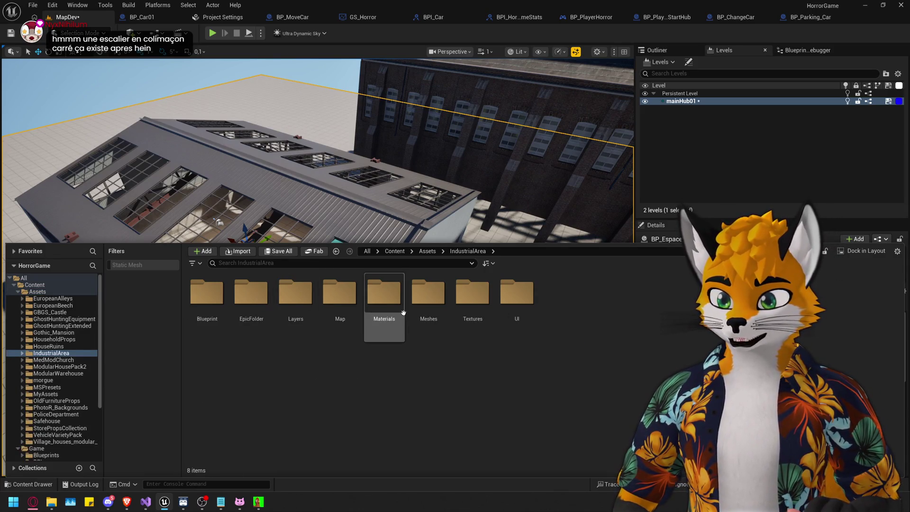
pyautogui.doubleClick(212, 301)
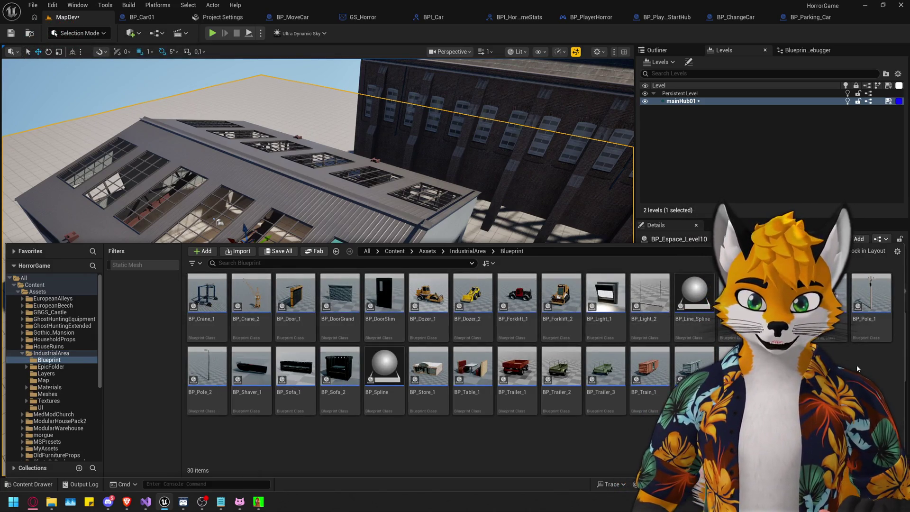
pyautogui.moveTo(260, 295)
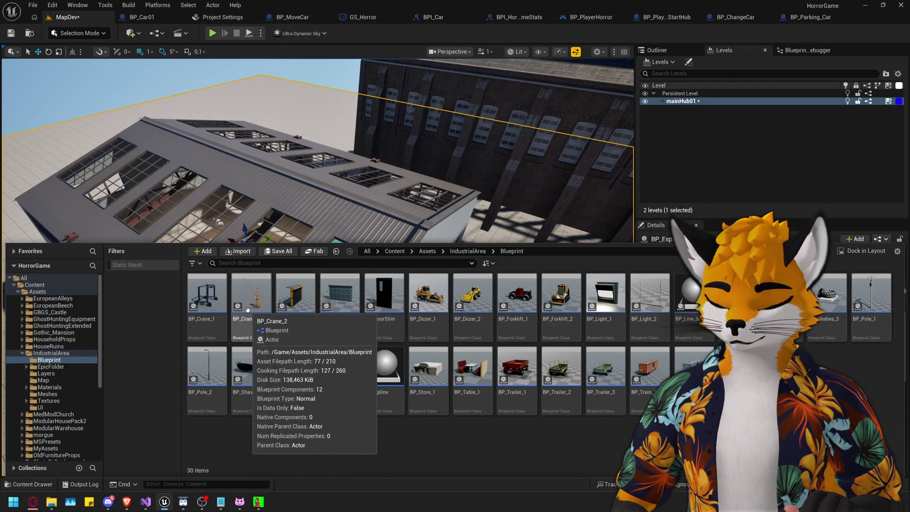
# Place BP_Crane_2 on the warehouse roof and frame it with F.
pyautogui.moveTo(401, 250)
pyautogui.mouseDown()
pyautogui.moveTo(360, 223)
pyautogui.moveTo(304, 156)
pyautogui.moveTo(455, 190)
pyautogui.moveTo(313, 156)
pyautogui.mouseUp()
pyautogui.press('f')
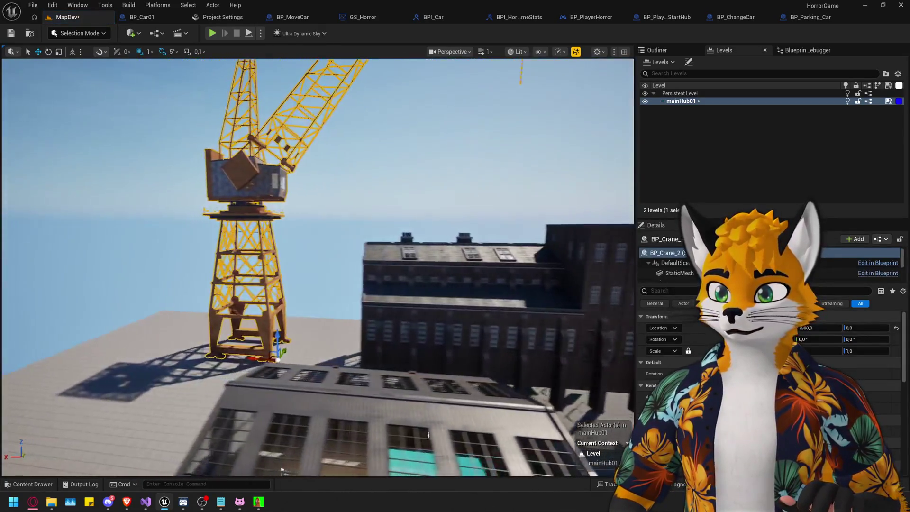
pyautogui.moveTo(282, 471)
pyautogui.mouseDown()
pyautogui.moveTo(193, 244)
pyautogui.moveTo(269, 262)
pyautogui.moveTo(265, 199)
pyautogui.moveTo(272, 284)
pyautogui.moveTo(273, 213)
pyautogui.moveTo(258, 197)
pyautogui.moveTo(258, 161)
pyautogui.moveTo(265, 227)
pyautogui.moveTo(278, 247)
pyautogui.mouseUp()
pyautogui.hotkey('ctrl', 'space')
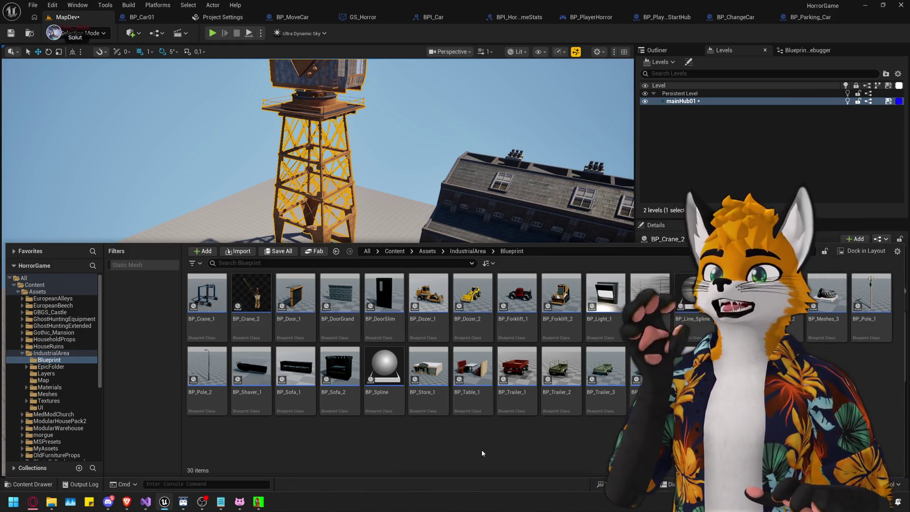
# Open IndustrialArea > Meshes and drag SM_Block_11 onto the ground beside the warehouse.
pyautogui.click(478, 252)
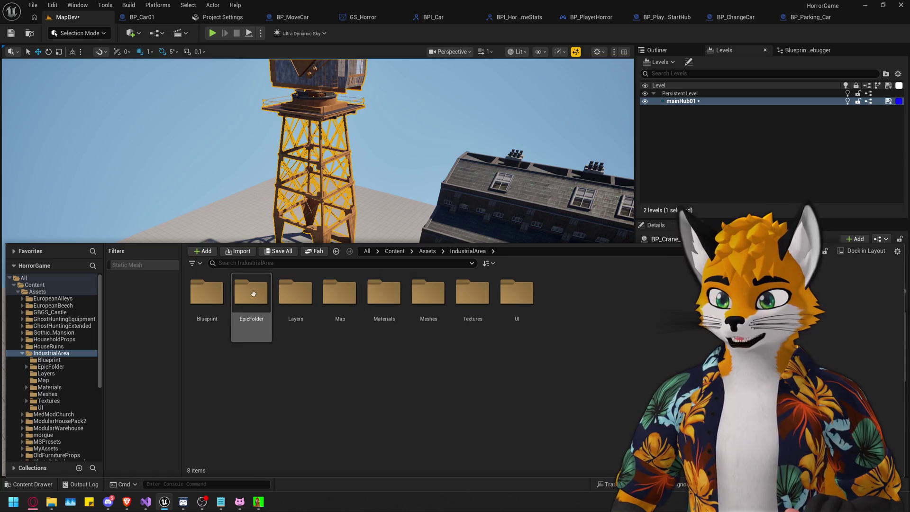
pyautogui.doubleClick(198, 293)
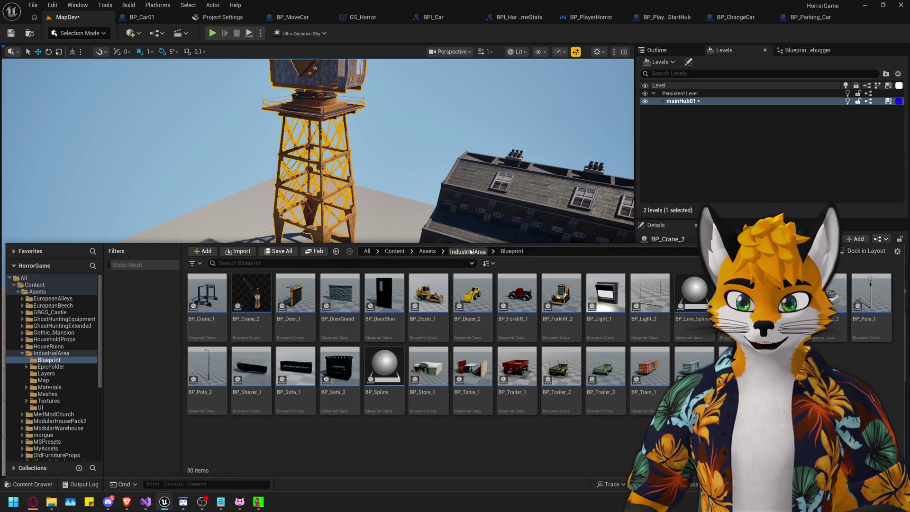
pyautogui.click(471, 252)
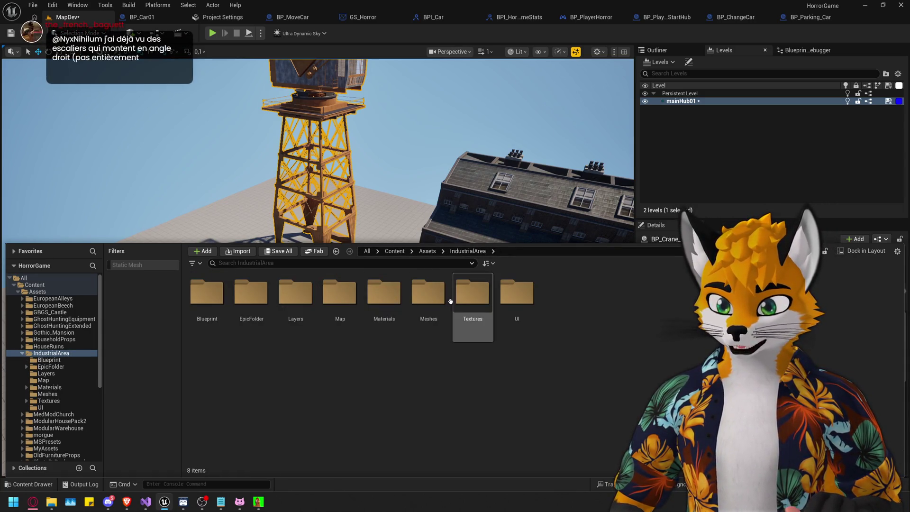
pyautogui.doubleClick(429, 294)
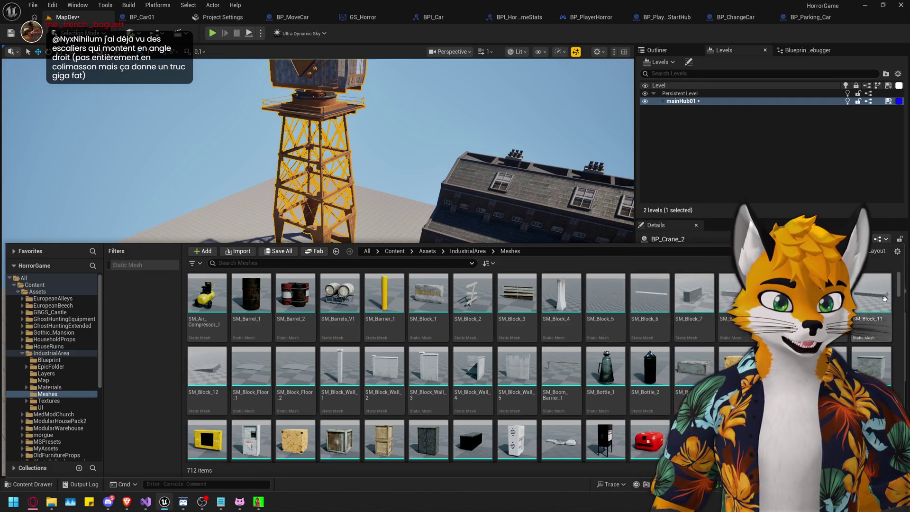
pyautogui.moveTo(872, 294)
pyautogui.mouseDown()
pyautogui.moveTo(398, 232)
pyautogui.moveTo(327, 318)
pyautogui.moveTo(185, 403)
pyautogui.moveTo(128, 414)
pyautogui.mouseUp()
pyautogui.moveTo(296, 339)
pyautogui.mouseDown()
pyautogui.moveTo(312, 299)
pyautogui.moveTo(304, 386)
pyautogui.moveTo(385, 270)
pyautogui.mouseUp()
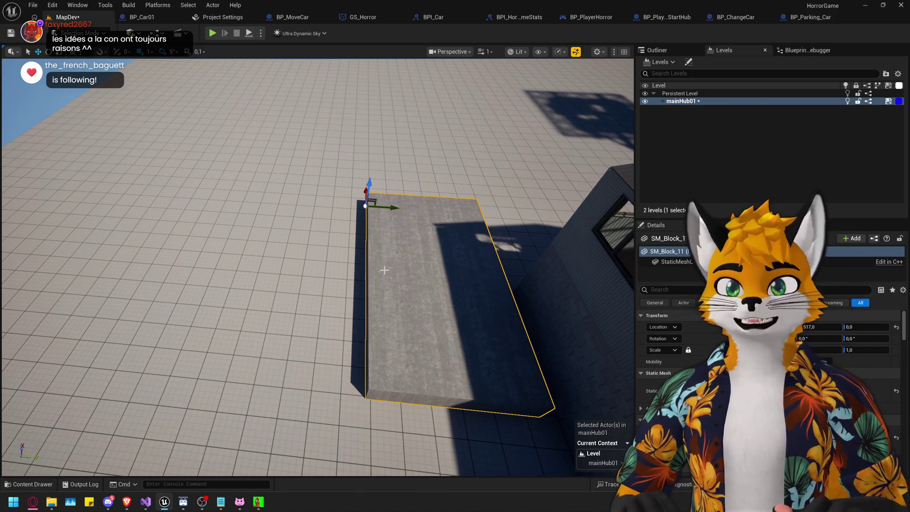
# Stretch the SM_Block_11 slab lengthwise along its Y axis.
pyautogui.moveTo(384, 270)
pyautogui.mouseDown()
pyautogui.moveTo(379, 238)
pyautogui.moveTo(379, 285)
pyautogui.moveTo(379, 270)
pyautogui.moveTo(61, 55)
pyautogui.mouseUp()
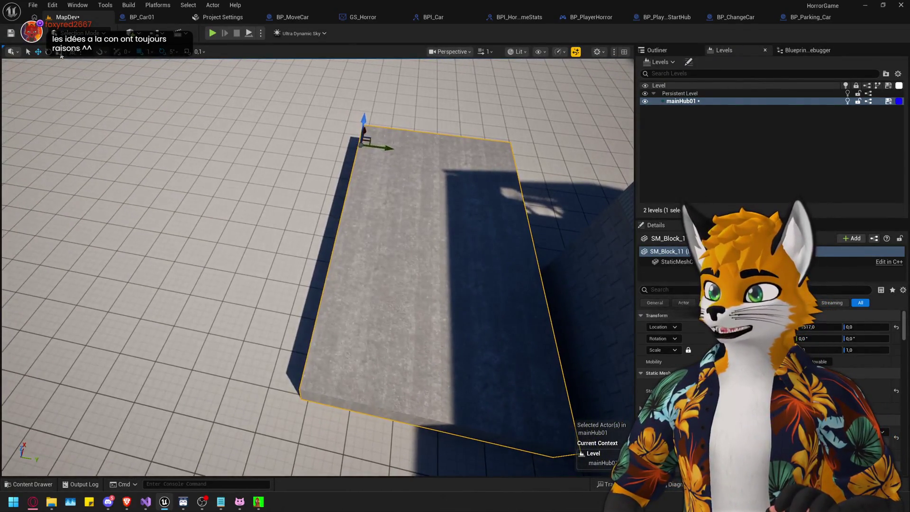
pyautogui.moveTo(376, 147)
pyautogui.mouseDown()
pyautogui.moveTo(408, 151)
pyautogui.moveTo(363, 170)
pyautogui.mouseUp()
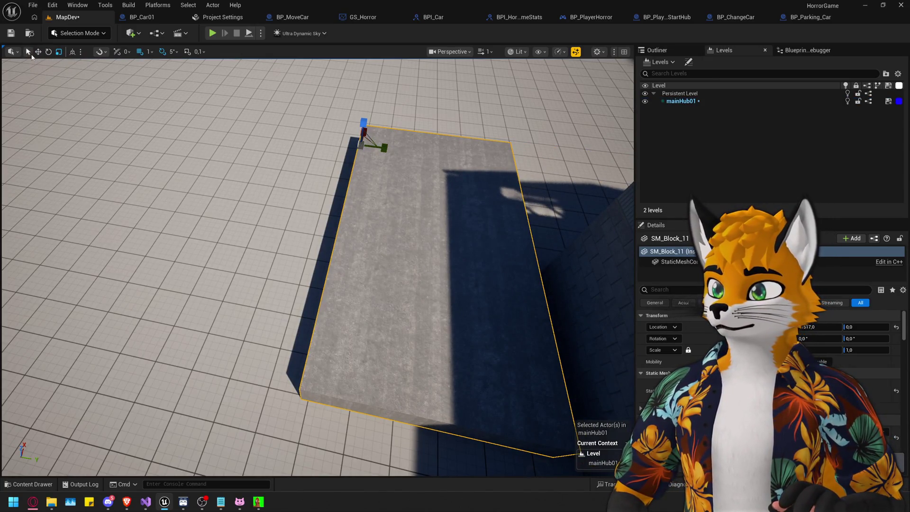
pyautogui.moveTo(260, 285)
pyautogui.mouseDown()
pyautogui.moveTo(260, 168)
pyautogui.moveTo(256, 277)
pyautogui.mouseUp()
pyautogui.click(547, 277)
pyautogui.click(257, 277)
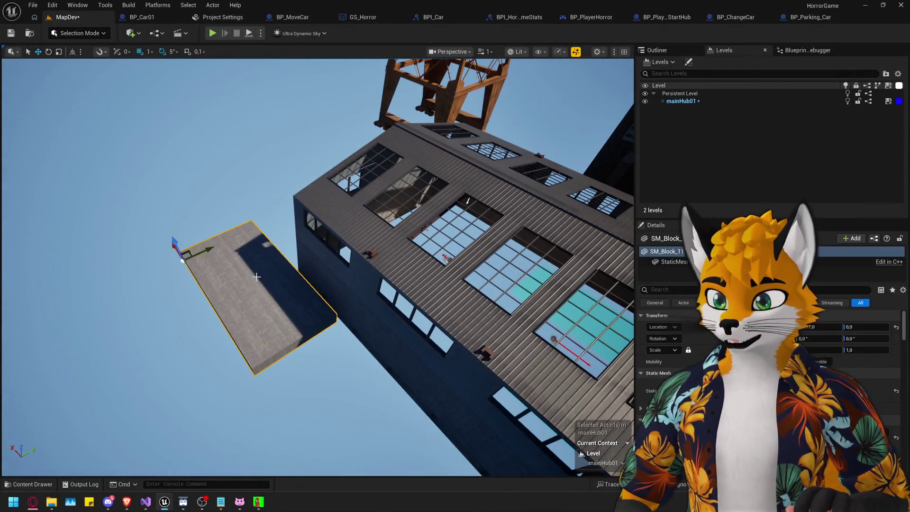
pyautogui.moveTo(209, 252)
pyautogui.mouseDown()
pyautogui.moveTo(209, 233)
pyautogui.moveTo(223, 228)
pyautogui.moveTo(221, 281)
pyautogui.mouseUp()
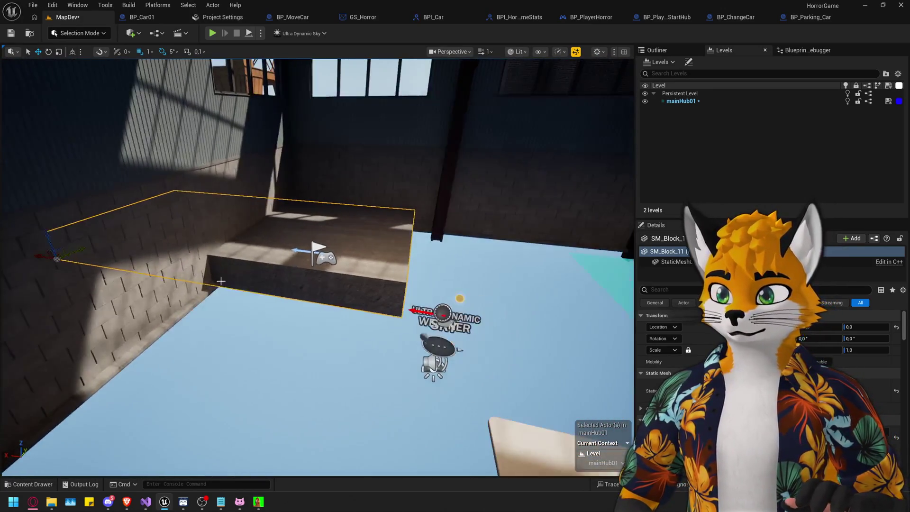
pyautogui.moveTo(33, 258); pyautogui.dragTo(51, 203)
pyautogui.moveTo(331, 319)
pyautogui.mouseDown()
pyautogui.moveTo(352, 318)
pyautogui.moveTo(311, 279)
pyautogui.moveTo(252, 275)
pyautogui.moveTo(228, 256)
pyautogui.moveTo(252, 279)
pyautogui.moveTo(362, 340)
pyautogui.moveTo(342, 322)
pyautogui.mouseUp()
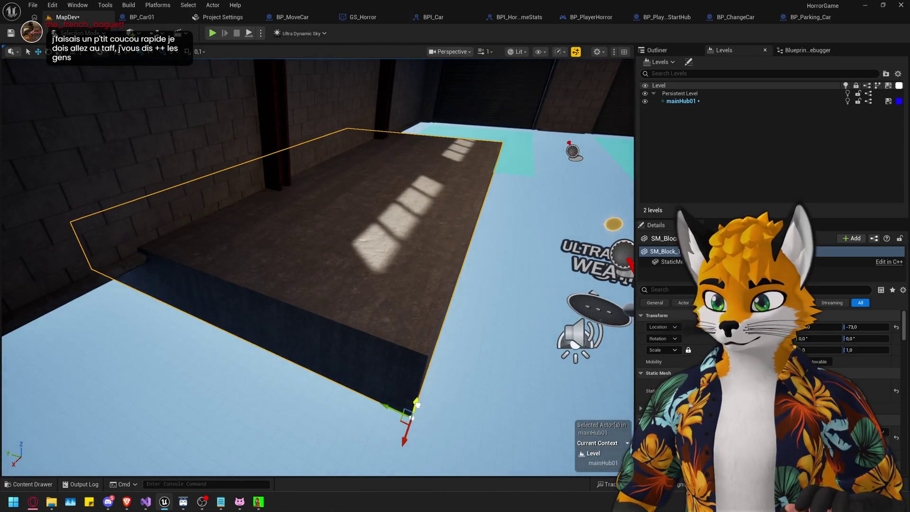
# Slide the slab along Y into the warehouse and set its Location Z to -85.
pyautogui.moveTo(417, 405); pyautogui.dragTo(403, 431)
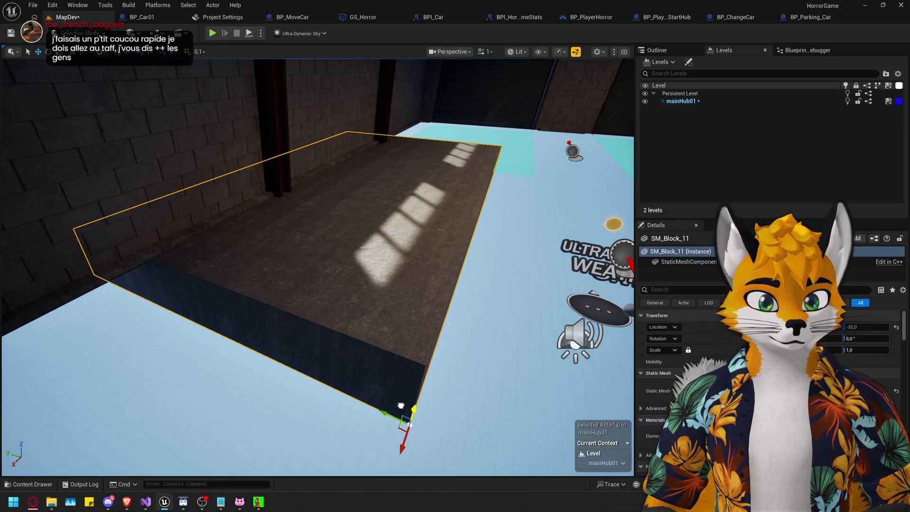
pyautogui.write('-85')
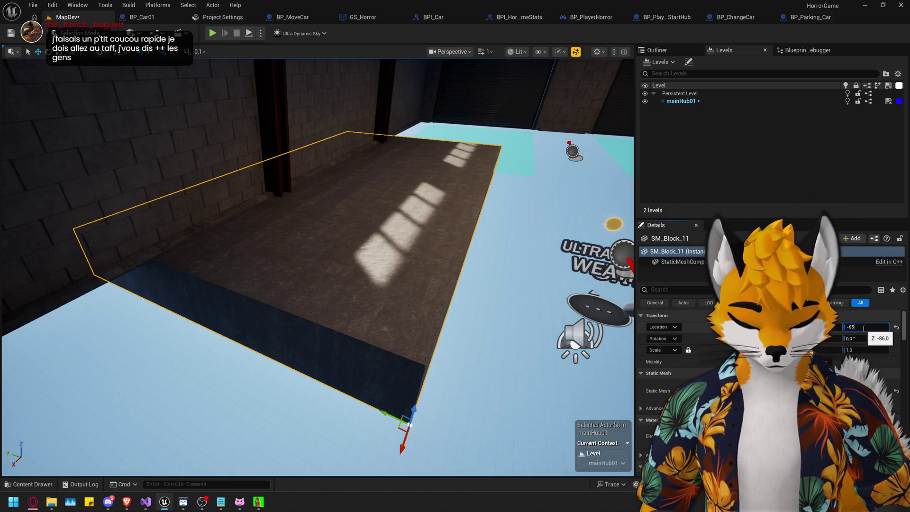
pyautogui.press('Return')
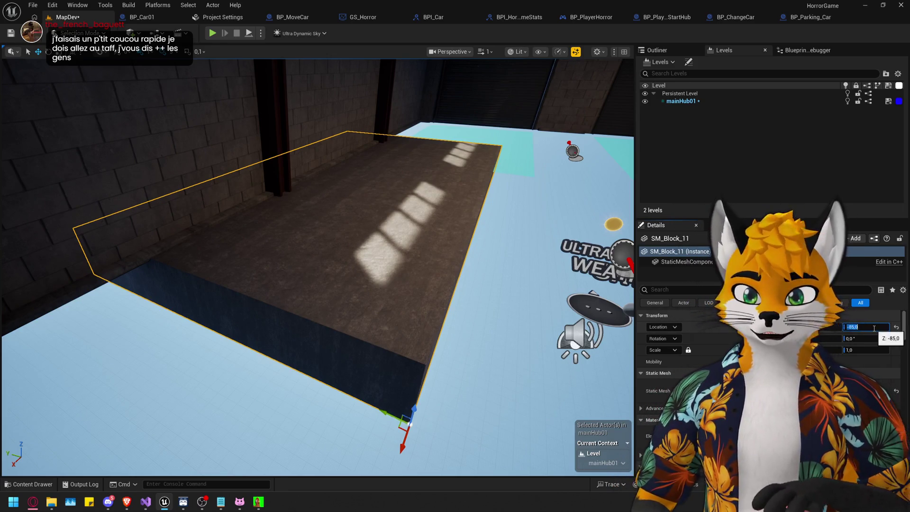
pyautogui.moveTo(312, 330); pyautogui.dragTo(312, 341)
pyautogui.moveTo(391, 431)
pyautogui.mouseDown()
pyautogui.moveTo(391, 370)
pyautogui.moveTo(391, 417)
pyautogui.moveTo(391, 394)
pyautogui.mouseUp()
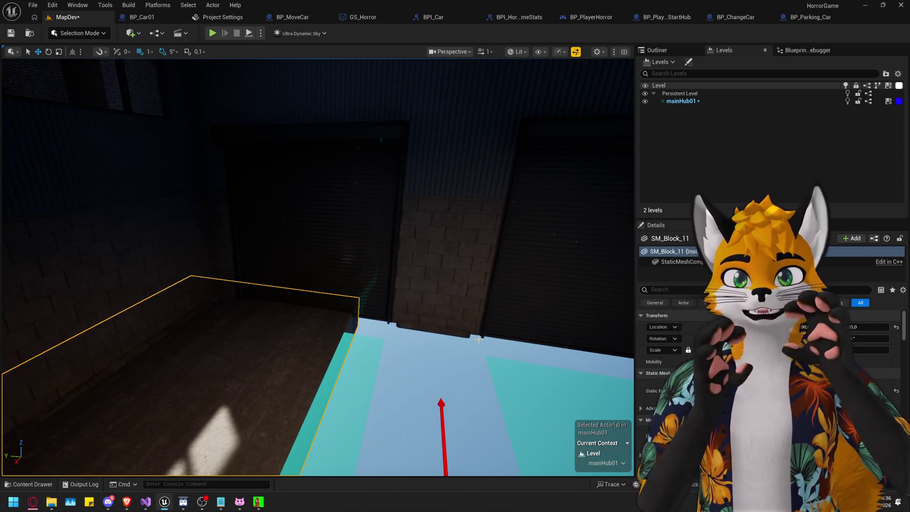
# Lower the slab to Z -90, shift it sideways, and set grid snapping to 5.
pyautogui.moveTo(479, 339); pyautogui.dragTo(384, 344)
pyautogui.moveTo(54, 279); pyautogui.dragTo(53, 292)
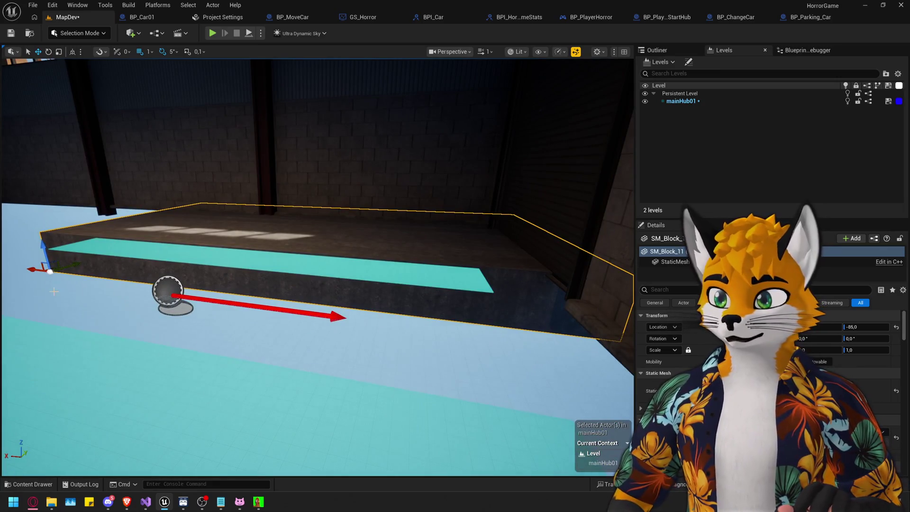
pyautogui.moveTo(43, 246)
pyautogui.mouseDown()
pyautogui.moveTo(360, 247)
pyautogui.moveTo(370, 237)
pyautogui.moveTo(379, 256)
pyautogui.moveTo(360, 199)
pyautogui.moveTo(54, 324)
pyautogui.mouseUp()
pyautogui.moveTo(303, 325); pyautogui.dragTo(347, 328)
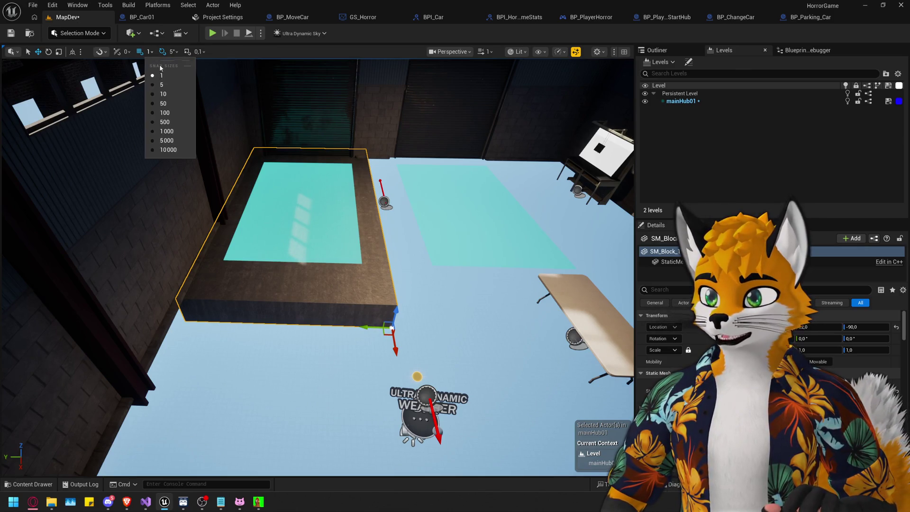
pyautogui.click(174, 89)
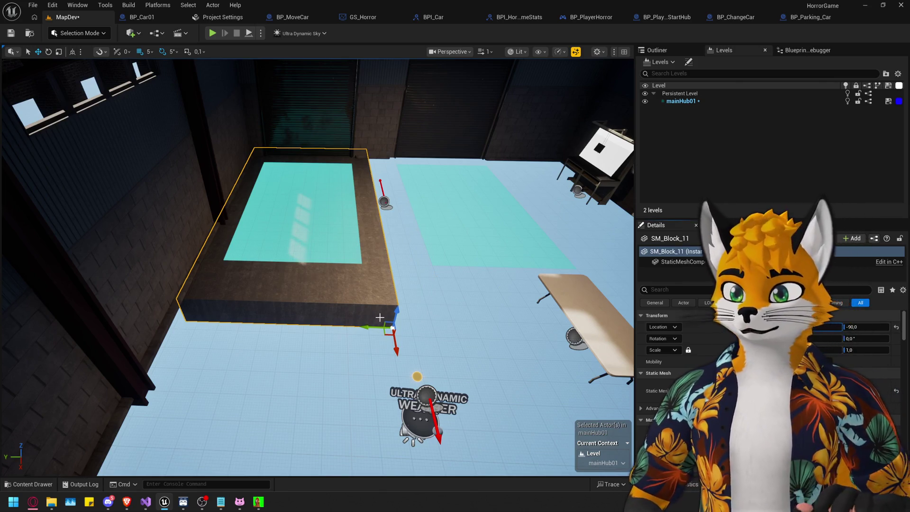
pyautogui.moveTo(359, 308)
pyautogui.mouseDown()
pyautogui.moveTo(347, 294)
pyautogui.moveTo(479, 323)
pyautogui.moveTo(570, 323)
pyautogui.moveTo(522, 316)
pyautogui.mouseUp()
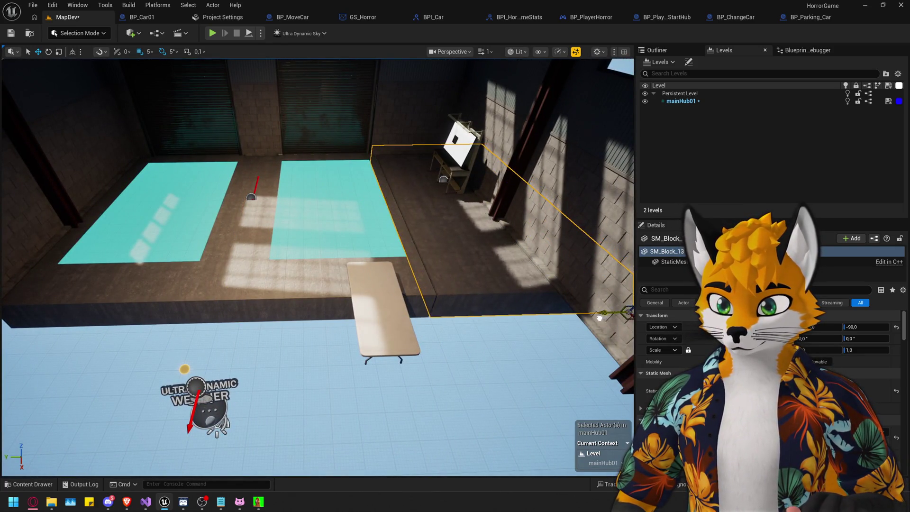
pyautogui.moveTo(262, 301)
pyautogui.mouseDown()
pyautogui.moveTo(204, 292)
pyautogui.moveTo(185, 180)
pyautogui.moveTo(189, 228)
pyautogui.mouseUp()
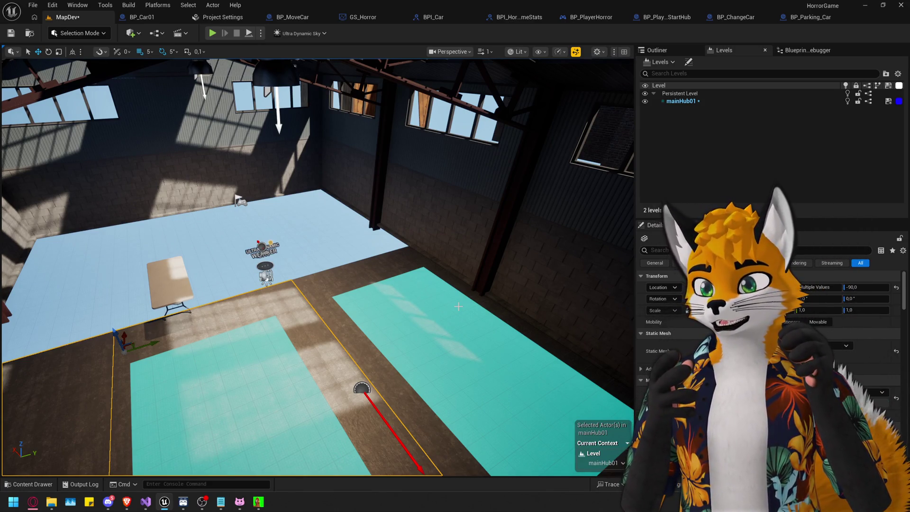
# Raise SM_Block_14 to Z 0 and set its yaw rotation to 90°.
pyautogui.moveTo(458, 306)
pyautogui.mouseDown()
pyautogui.moveTo(254, 263)
pyautogui.moveTo(254, 285)
pyautogui.moveTo(203, 284)
pyautogui.mouseUp()
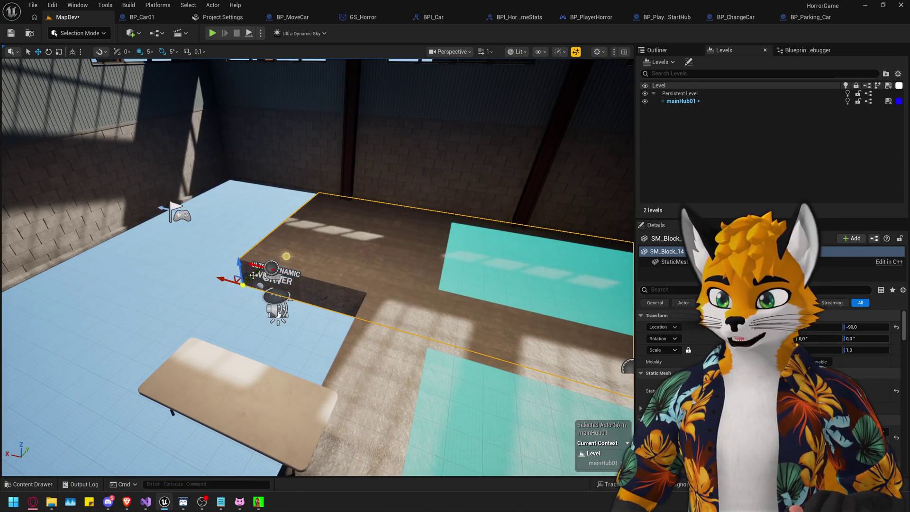
pyautogui.moveTo(240, 259); pyautogui.dragTo(236, 236)
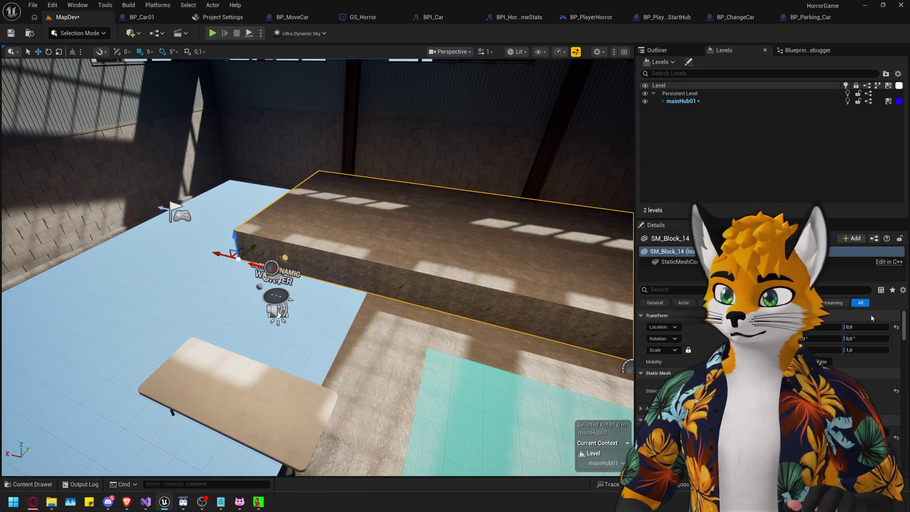
pyautogui.click(862, 338)
pyautogui.write('90')
pyautogui.press('Return')
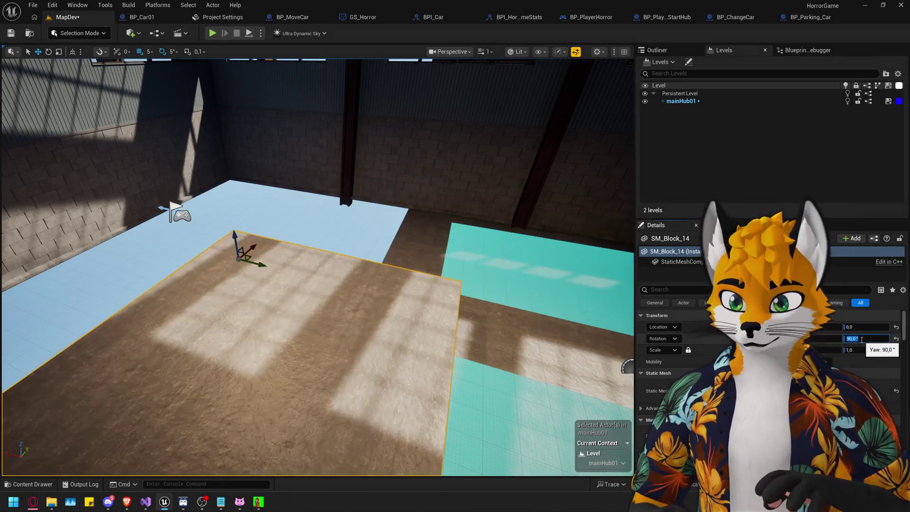
# Inspect the rotated SM_Block_14 from several angles, framing the table and then the block.
pyautogui.moveTo(484, 319)
pyautogui.mouseDown()
pyautogui.moveTo(456, 294)
pyautogui.moveTo(433, 252)
pyautogui.moveTo(455, 199)
pyautogui.moveTo(464, 223)
pyautogui.mouseUp()
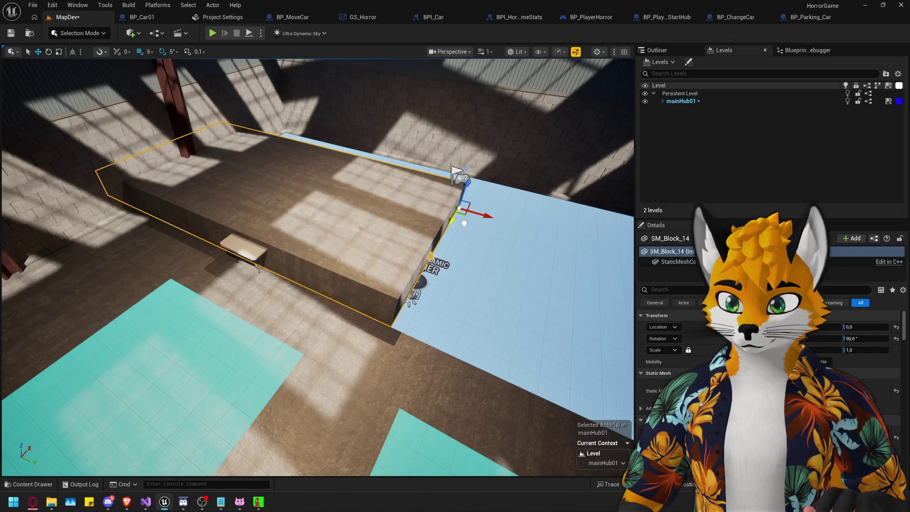
pyautogui.click(242, 247)
pyautogui.press('f')
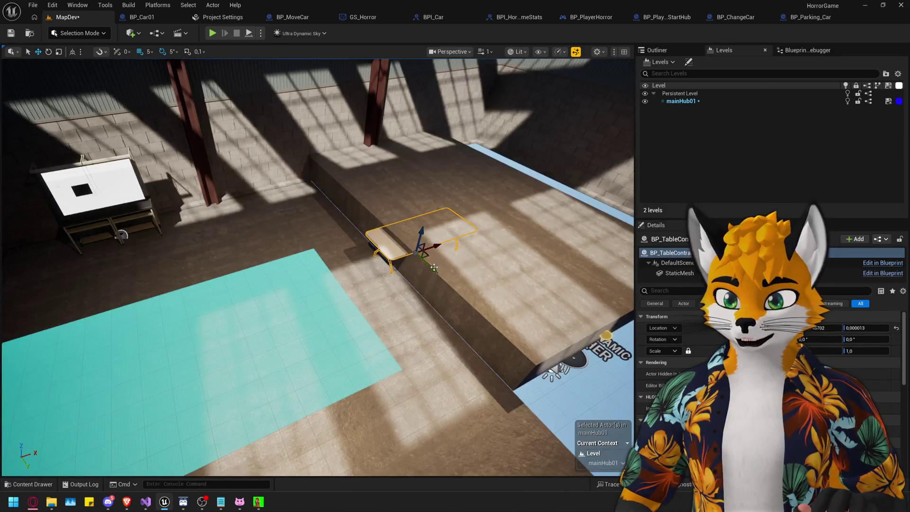
pyautogui.moveTo(289, 214); pyautogui.dragTo(602, 203)
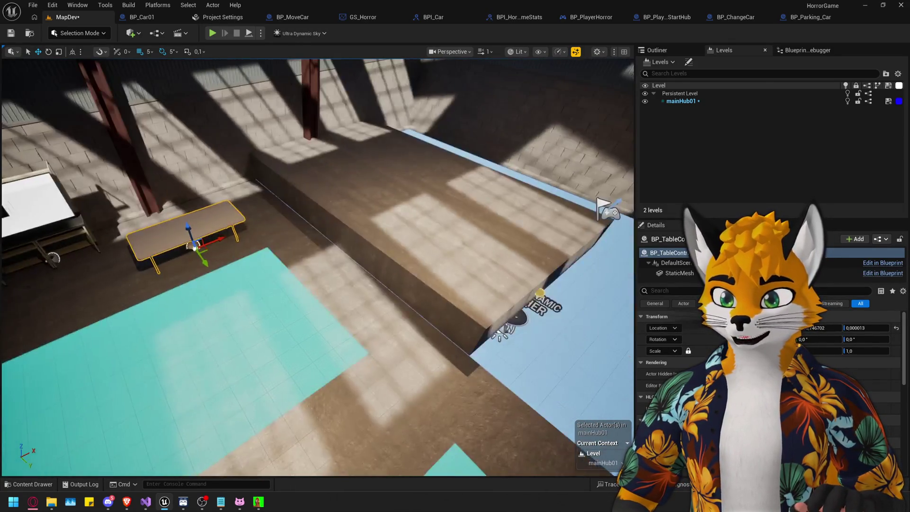
pyautogui.click(509, 272)
pyautogui.press('f')
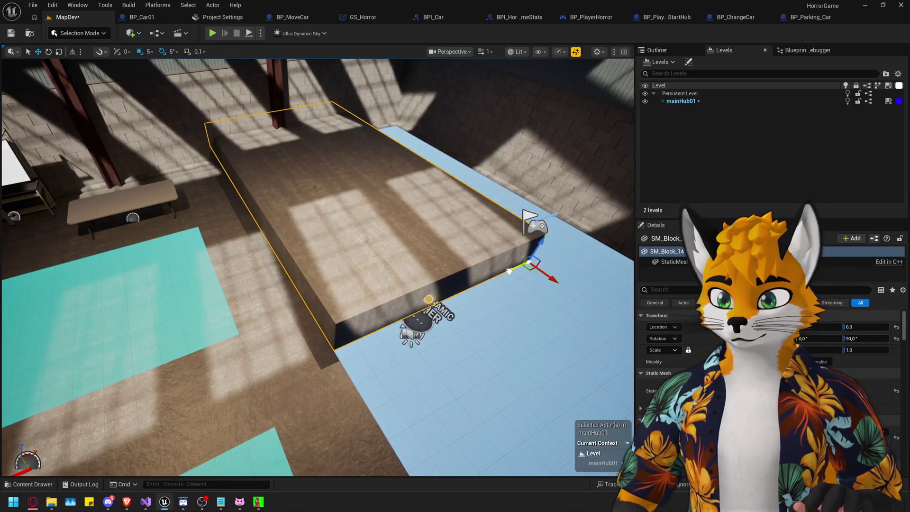
pyautogui.moveTo(507, 272)
pyautogui.mouseDown()
pyautogui.moveTo(474, 256)
pyautogui.moveTo(464, 199)
pyautogui.moveTo(470, 265)
pyautogui.moveTo(427, 266)
pyautogui.moveTo(411, 239)
pyautogui.mouseUp()
pyautogui.moveTo(444, 185)
pyautogui.mouseDown()
pyautogui.moveTo(408, 194)
pyautogui.moveTo(466, 185)
pyautogui.mouseUp()
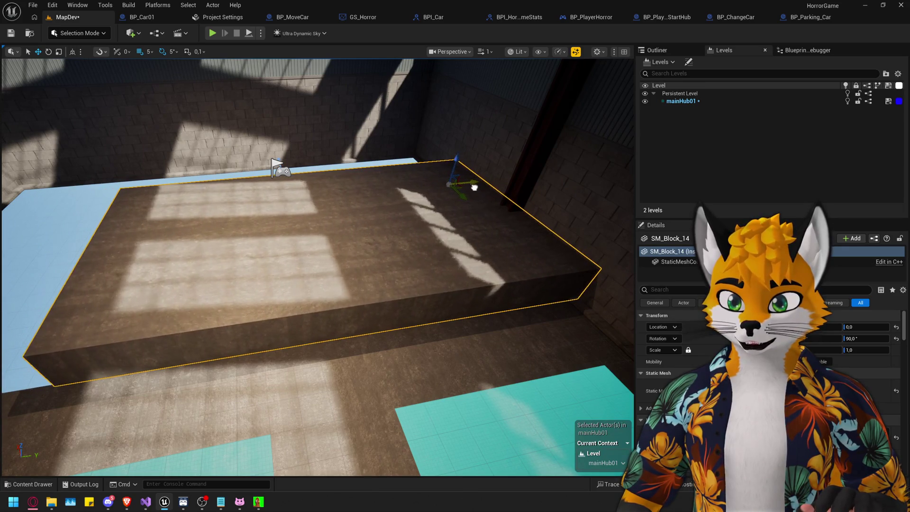
pyautogui.moveTo(473, 211)
pyautogui.mouseDown()
pyautogui.moveTo(530, 218)
pyautogui.moveTo(230, 187)
pyautogui.moveTo(270, 209)
pyautogui.moveTo(304, 204)
pyautogui.moveTo(341, 237)
pyautogui.moveTo(313, 275)
pyautogui.moveTo(398, 315)
pyautogui.moveTo(432, 304)
pyautogui.mouseUp()
pyautogui.press('f')
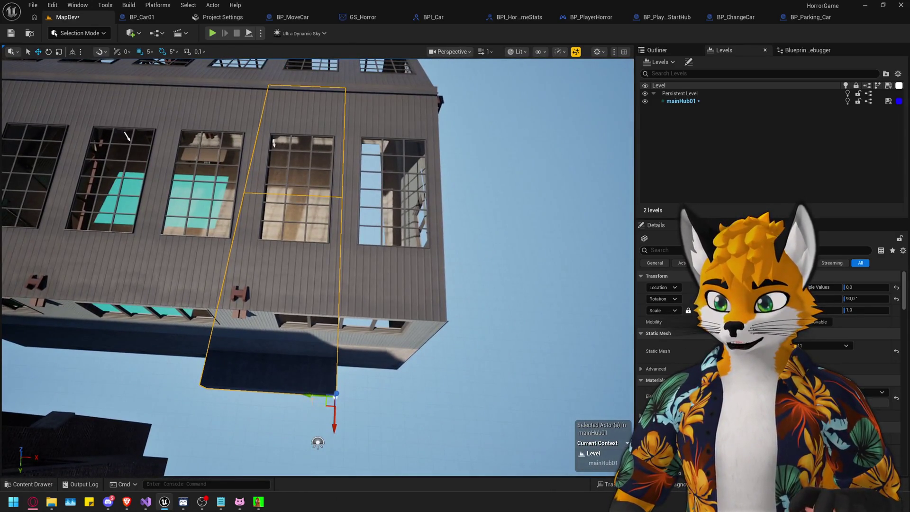
# Slide the windowed wall section along the facade, return to the room, and bring up the IndustrialArea meshes.
pyautogui.moveTo(415, 394)
pyautogui.mouseDown()
pyautogui.moveTo(458, 395)
pyautogui.moveTo(444, 396)
pyautogui.moveTo(407, 313)
pyautogui.moveTo(314, 281)
pyautogui.mouseUp()
pyautogui.moveTo(359, 245)
pyautogui.mouseDown()
pyautogui.moveTo(328, 211)
pyautogui.moveTo(285, 190)
pyautogui.moveTo(223, 197)
pyautogui.moveTo(237, 190)
pyautogui.moveTo(227, 199)
pyautogui.moveTo(241, 161)
pyautogui.mouseUp()
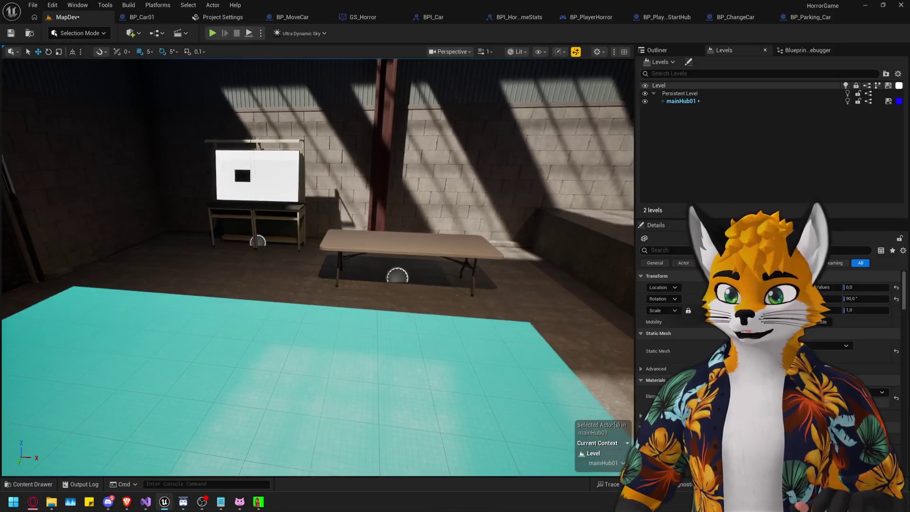
pyautogui.click(361, 256)
pyautogui.press('f')
pyautogui.moveTo(362, 287)
pyautogui.mouseDown()
pyautogui.moveTo(285, 284)
pyautogui.moveTo(287, 335)
pyautogui.mouseUp()
pyautogui.hotkey('ctrl', 'space')
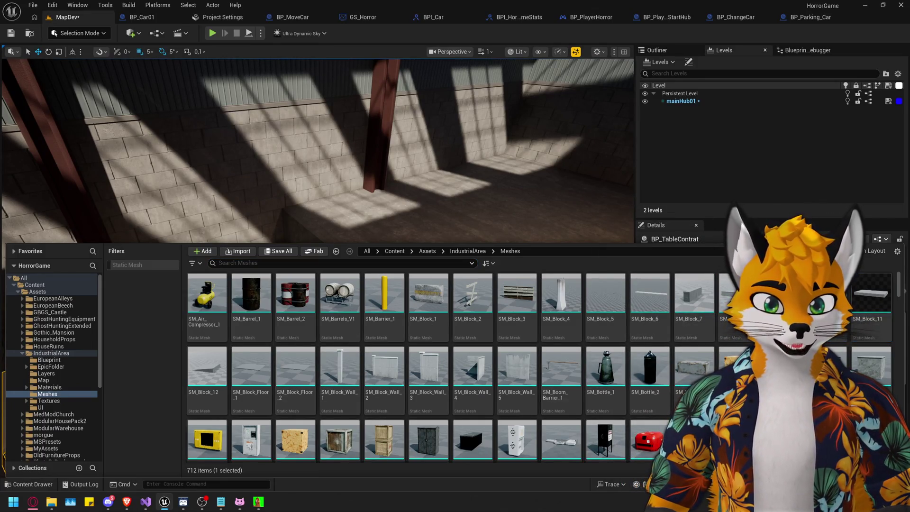
# Search the meshes for 'stair' and drag SM_Stairs_5 onto the floor near the table.
pyautogui.scroll(-5, 705, 330)
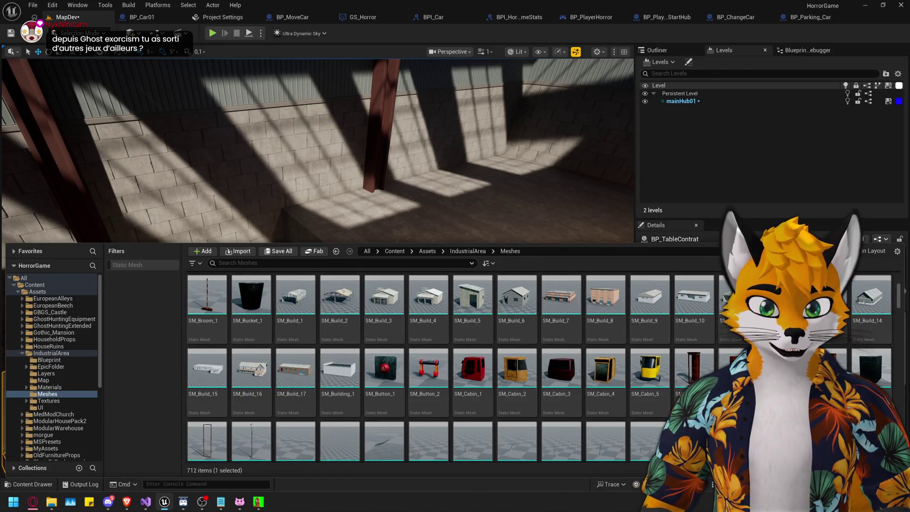
pyautogui.scroll(-3, 597, 374)
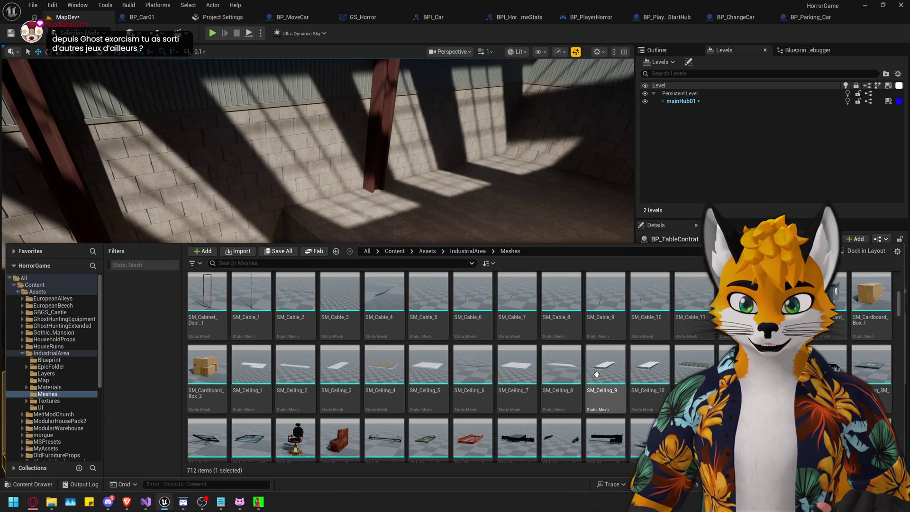
pyautogui.scroll(-2, 596, 375)
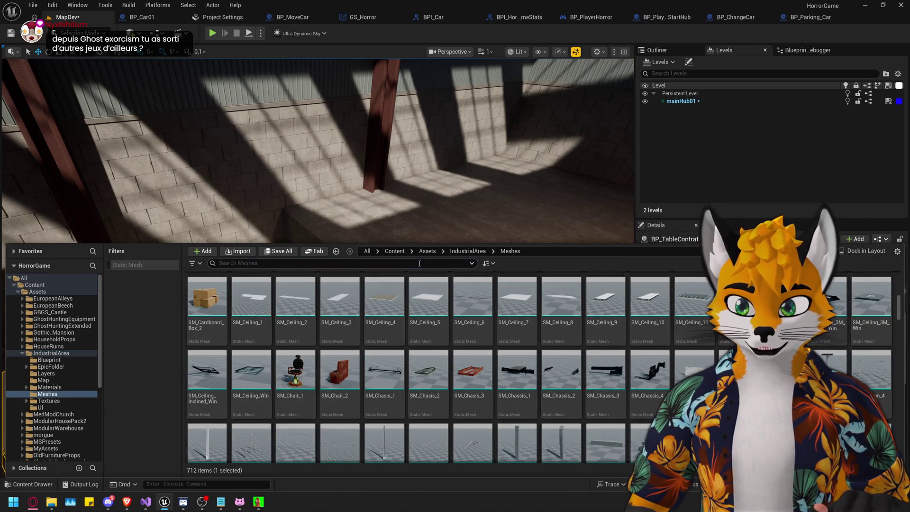
pyautogui.click(420, 263)
pyautogui.write('stair')
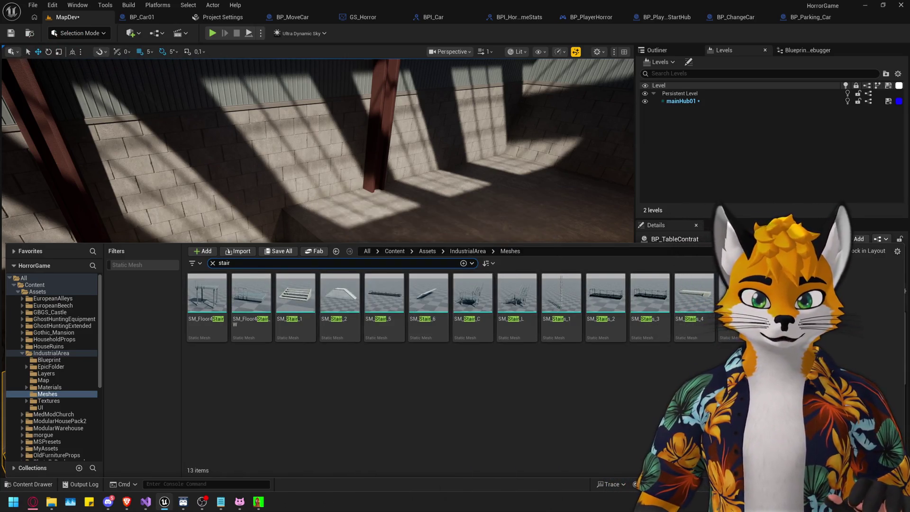
pyautogui.moveTo(295, 293)
pyautogui.mouseDown()
pyautogui.moveTo(304, 266)
pyautogui.moveTo(494, 217)
pyautogui.moveTo(173, 353)
pyautogui.mouseUp()
pyautogui.hotkey('ctrl', 'space')
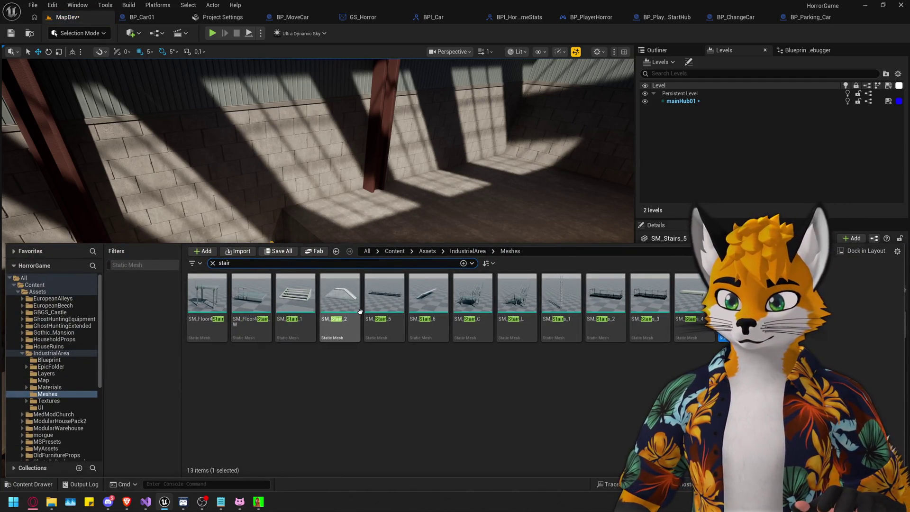
pyautogui.hotkey('ctrl', 'space')
# Rotate SM_Stairs_5 to 90° so it leads up the platform, then reopen the stair results.
pyautogui.press('f')
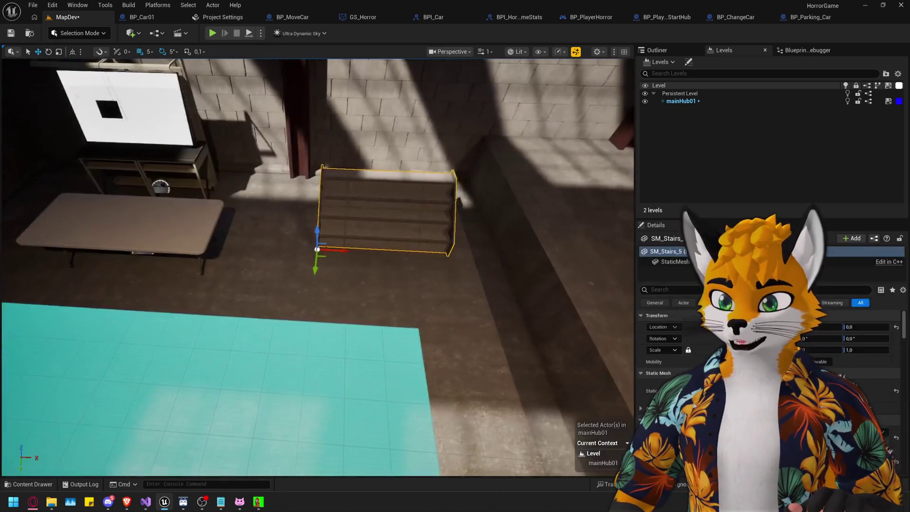
pyautogui.click(854, 339)
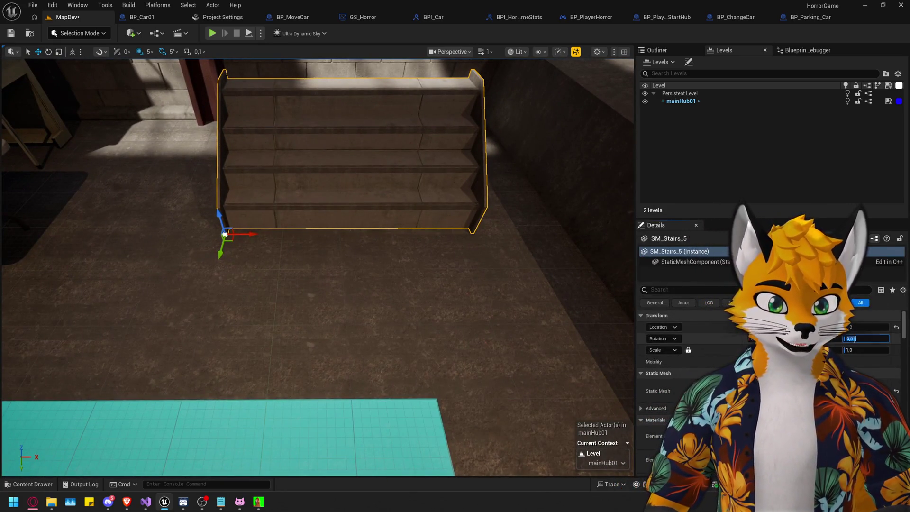
pyautogui.write('90')
pyautogui.press('Return')
pyautogui.scroll(-5, 268, 406)
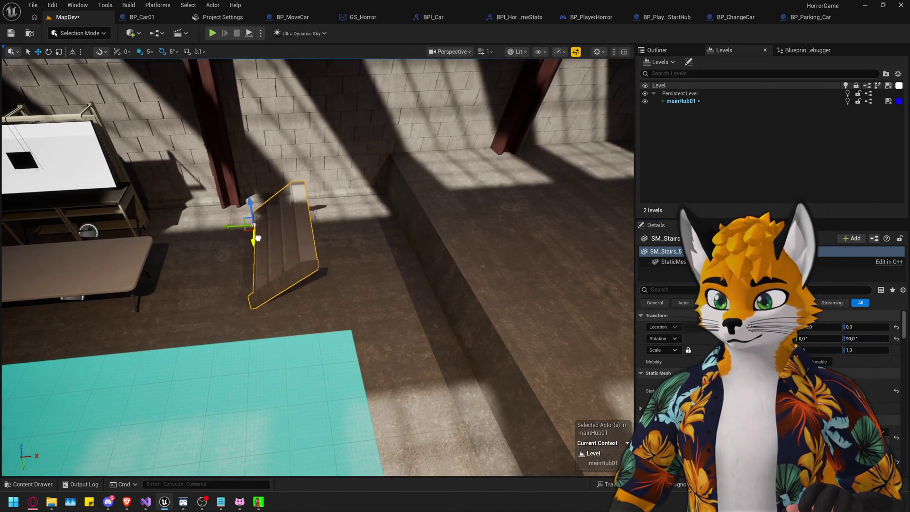
pyautogui.moveTo(258, 238)
pyautogui.mouseDown()
pyautogui.moveTo(350, 268)
pyautogui.moveTo(295, 203)
pyautogui.moveTo(285, 238)
pyautogui.mouseUp()
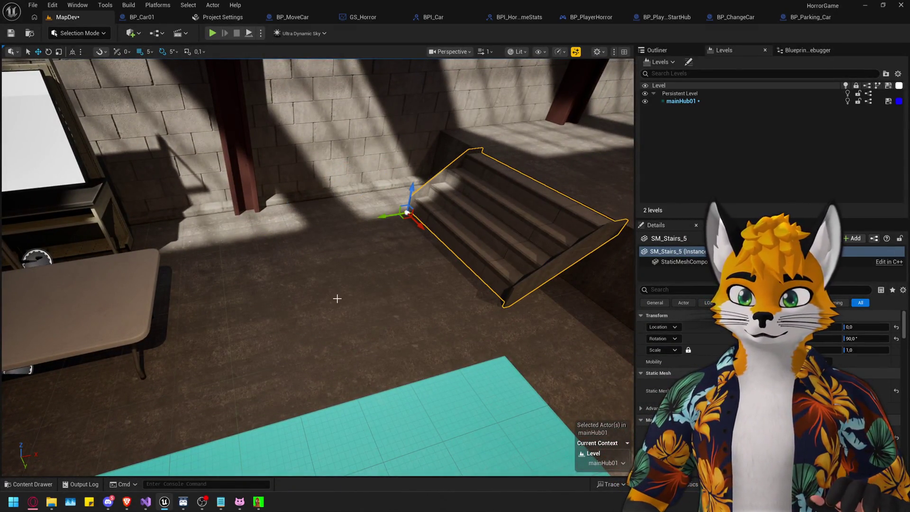
pyautogui.moveTo(337, 299); pyautogui.dragTo(266, 234)
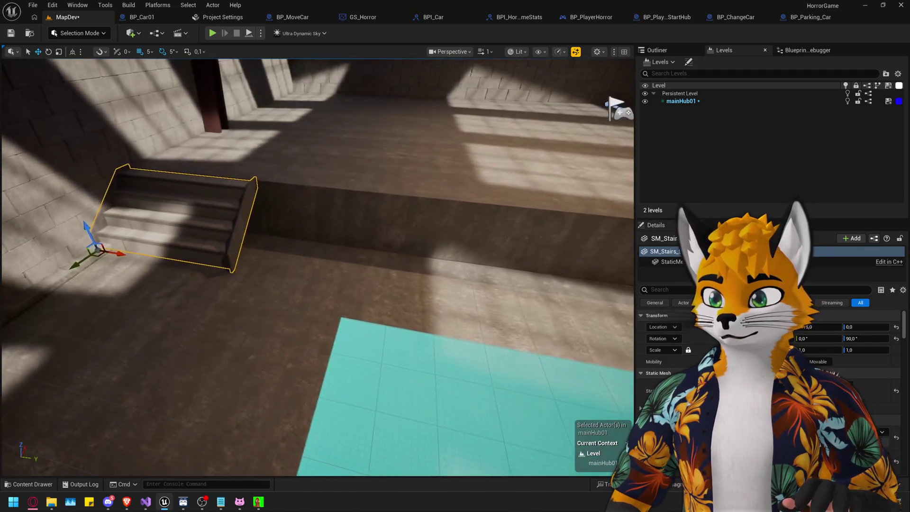
pyautogui.press('f')
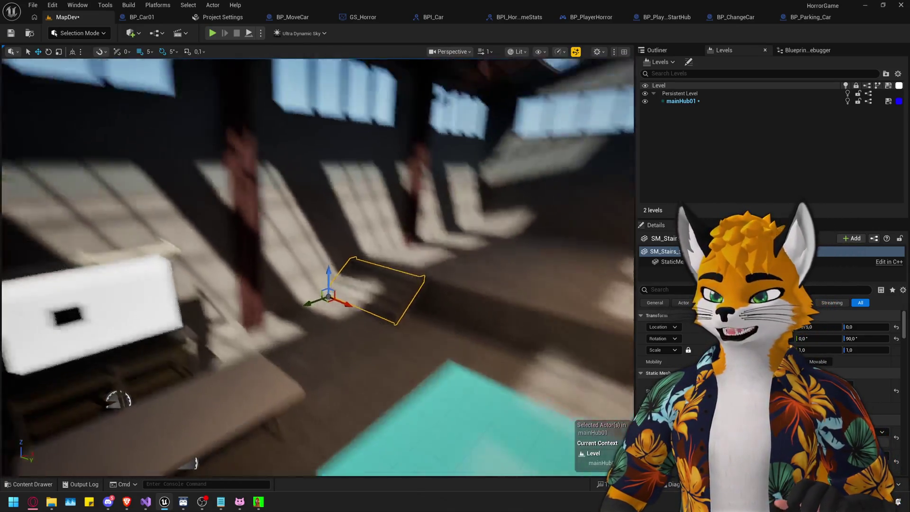
pyautogui.hotkey('ctrl', 'space')
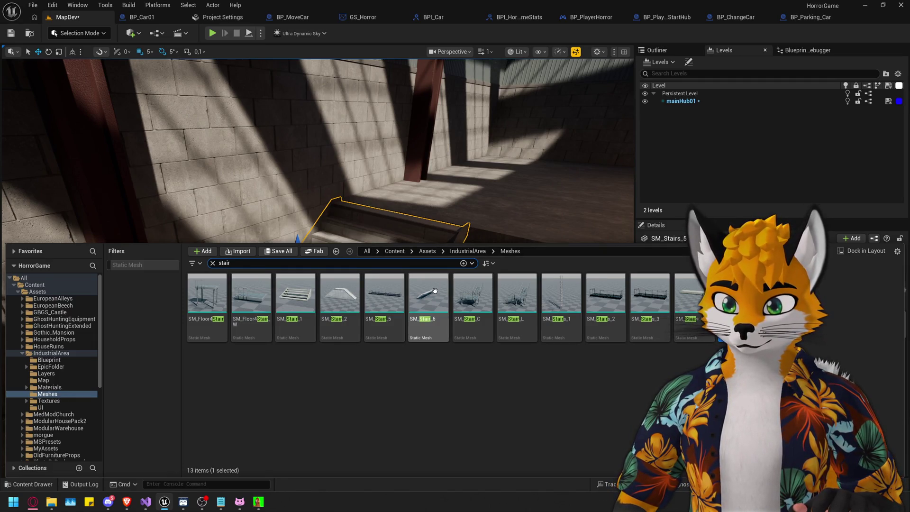
pyautogui.click(435, 290)
pyautogui.hotkey('ctrl', 'space')
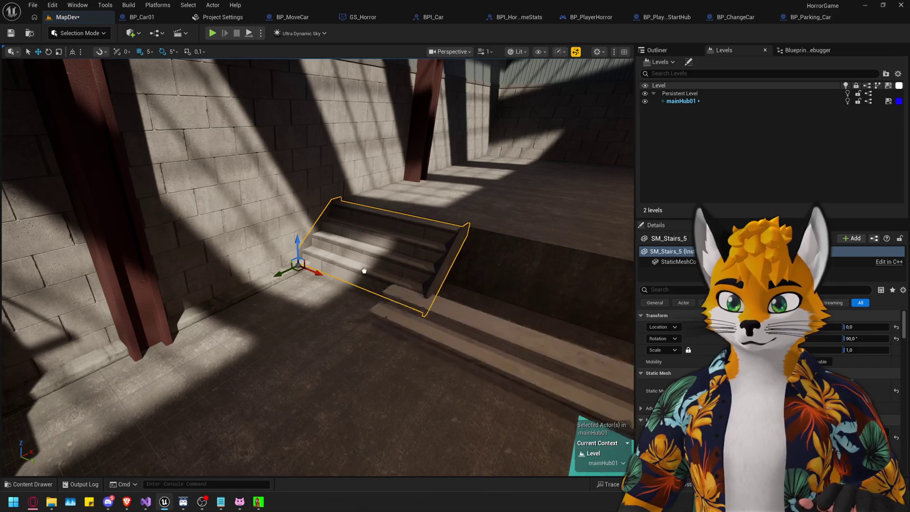
pyautogui.moveTo(378, 259); pyautogui.dragTo(290, 244)
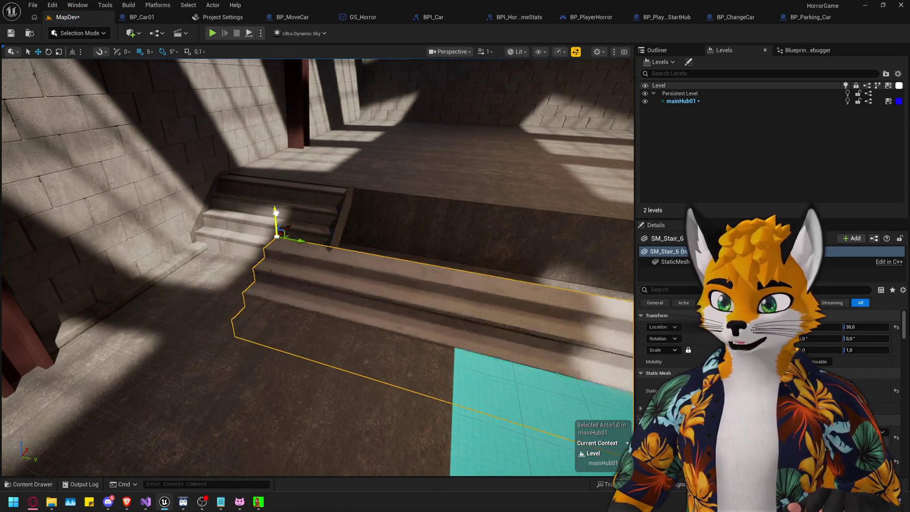
pyautogui.moveTo(278, 185)
pyautogui.mouseDown()
pyautogui.moveTo(277, 194)
pyautogui.moveTo(467, 94)
pyautogui.moveTo(284, 240)
pyautogui.mouseUp()
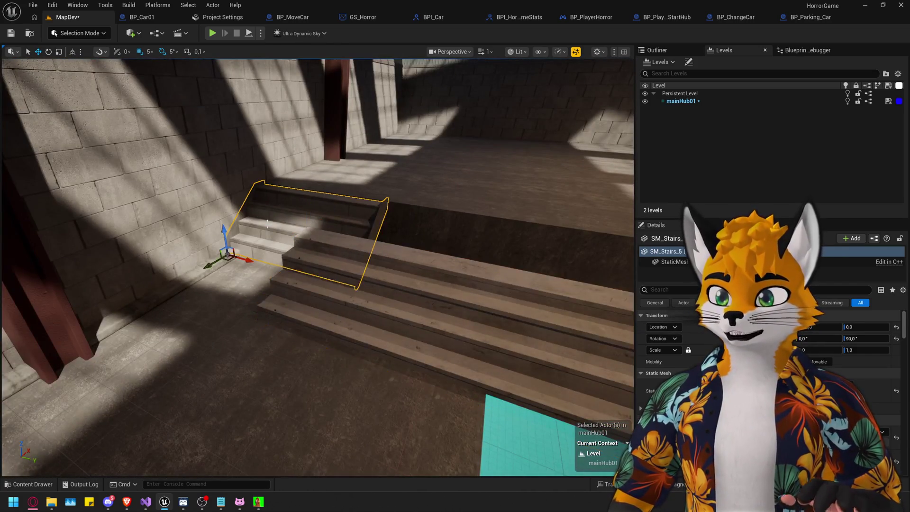
pyautogui.press('Delete')
pyautogui.click(339, 237)
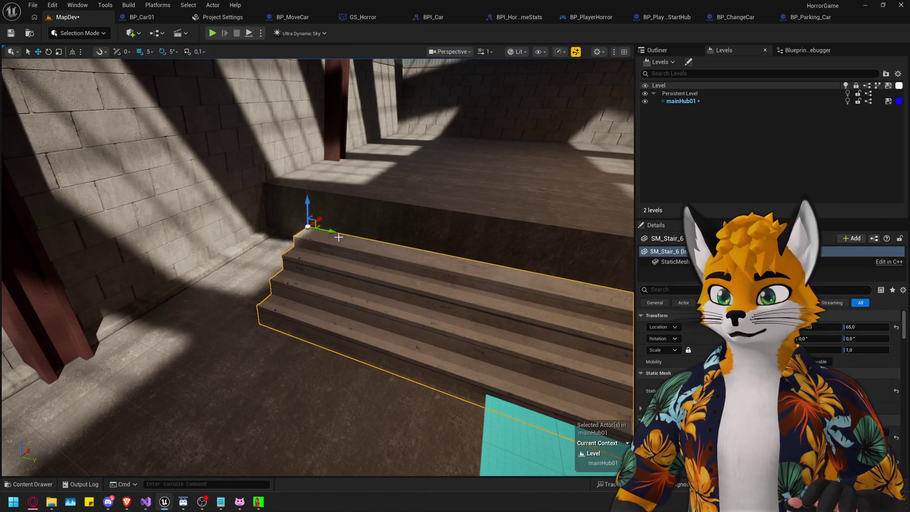
pyautogui.moveTo(297, 226)
pyautogui.mouseDown()
pyautogui.moveTo(162, 205)
pyautogui.moveTo(339, 198)
pyautogui.moveTo(327, 199)
pyautogui.moveTo(327, 185)
pyautogui.mouseUp()
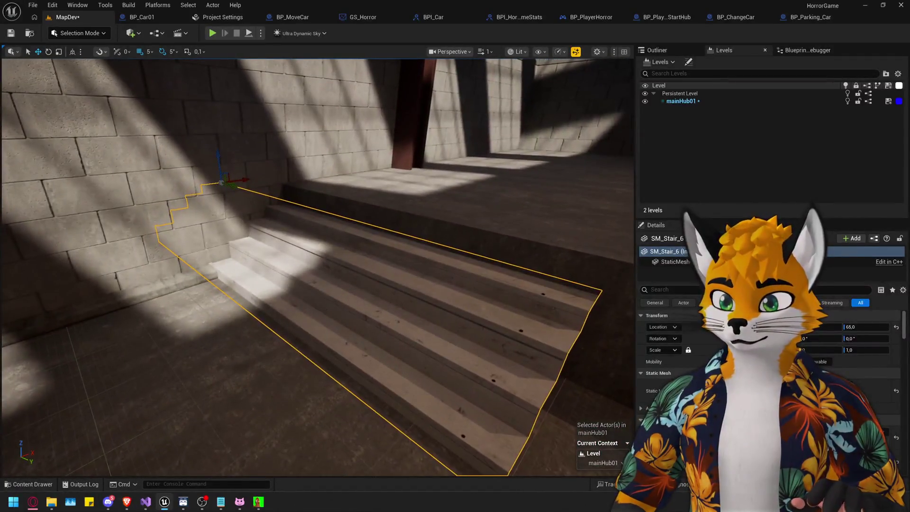
pyautogui.moveTo(218, 159)
pyautogui.mouseDown()
pyautogui.moveTo(217, 148)
pyautogui.moveTo(379, 156)
pyautogui.mouseUp()
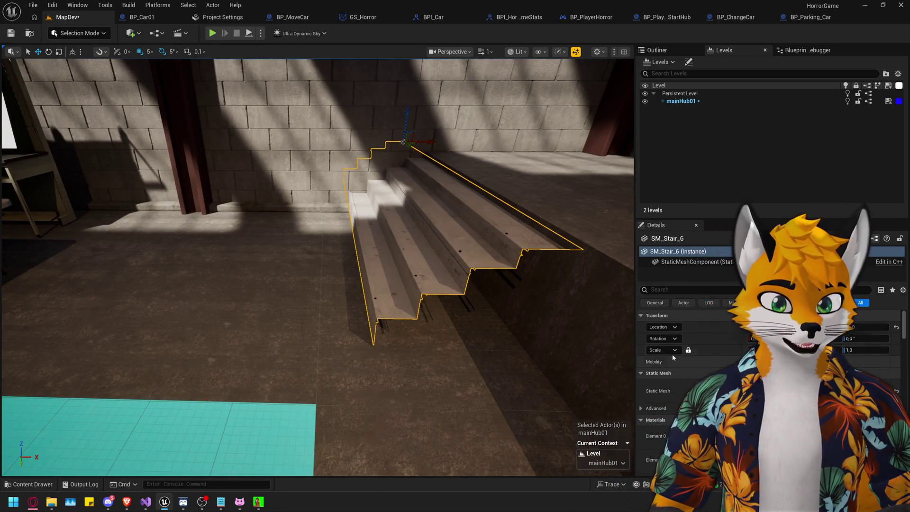
pyautogui.write('1,2')
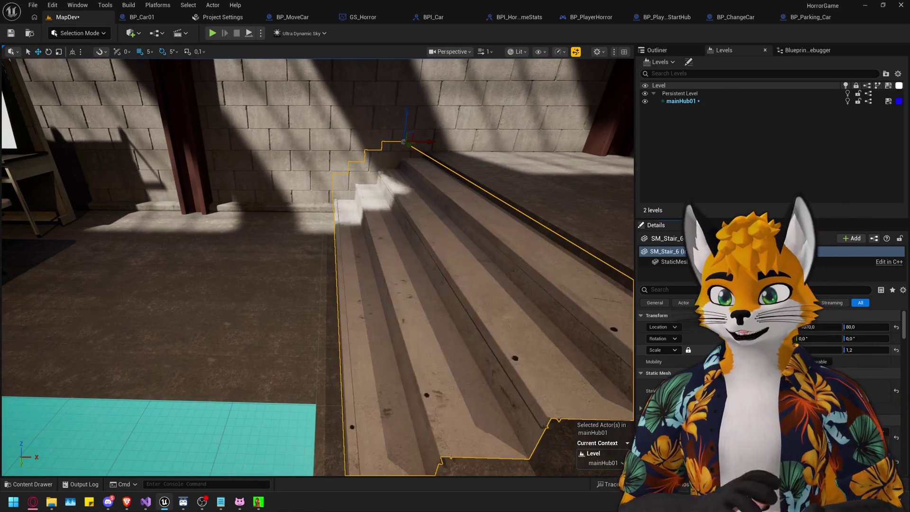
pyautogui.press('Return')
pyautogui.scroll(-5, 350, 282)
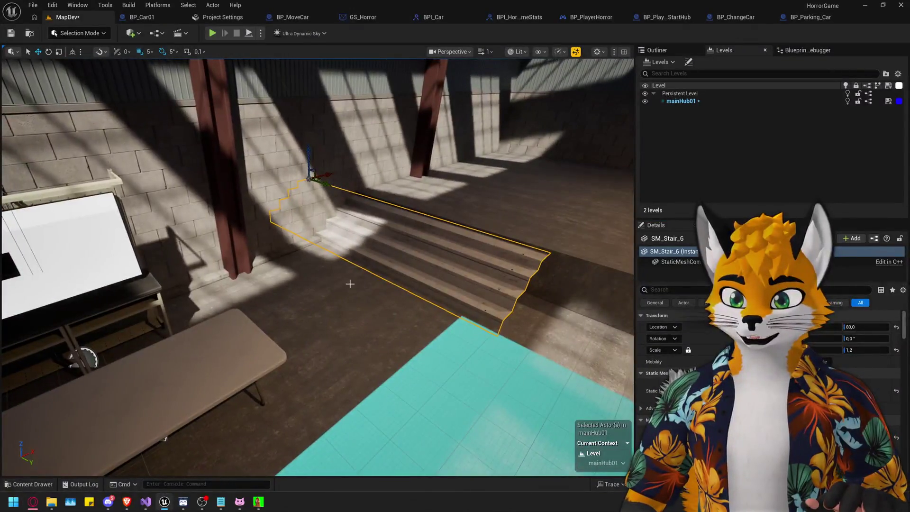
pyautogui.moveTo(326, 190)
pyautogui.mouseDown()
pyautogui.moveTo(306, 183)
pyautogui.moveTo(399, 248)
pyautogui.mouseUp()
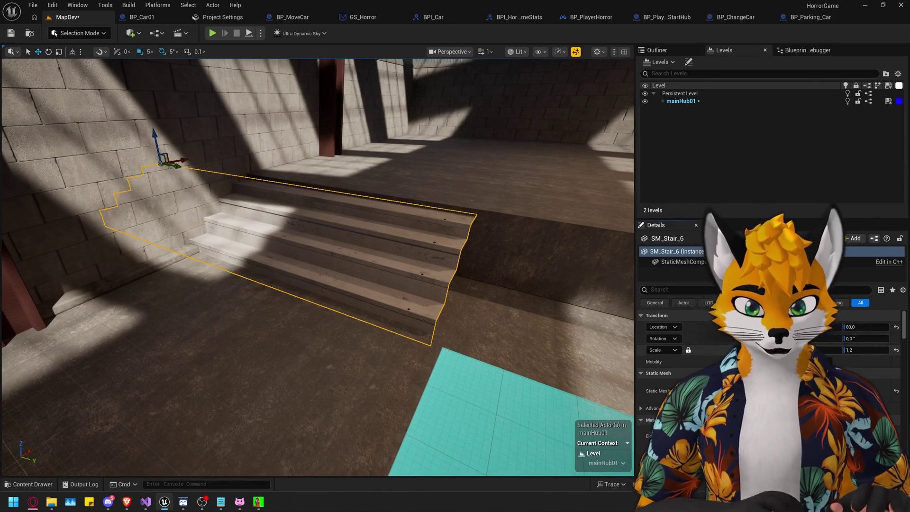
pyautogui.moveTo(868, 350); pyautogui.dragTo(861, 350)
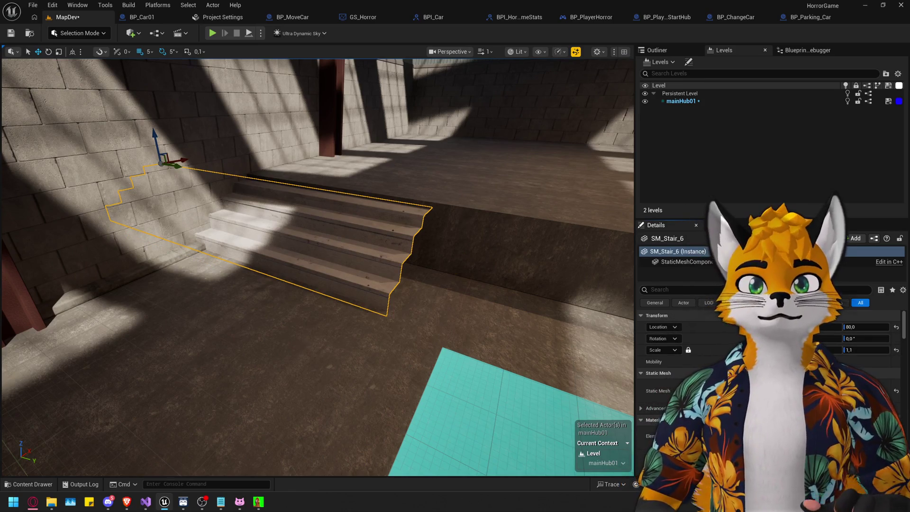
pyautogui.press('f')
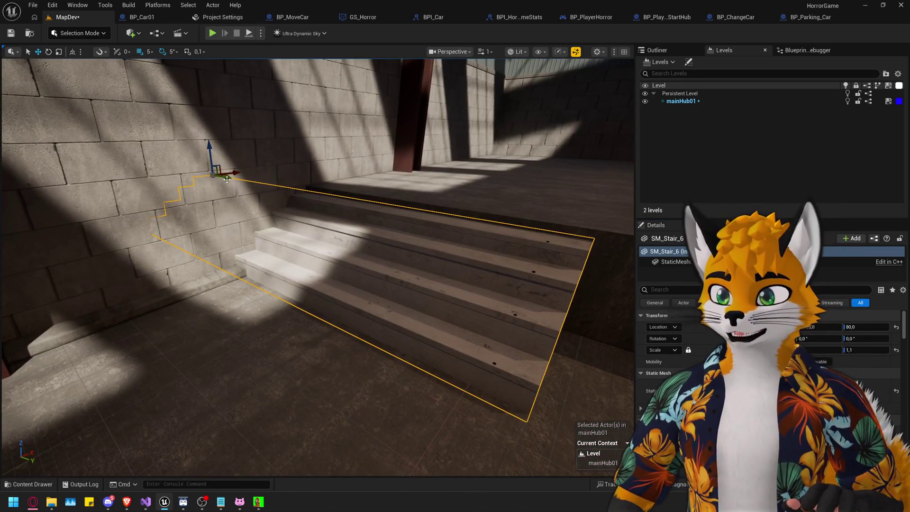
pyautogui.moveTo(243, 185); pyautogui.dragTo(243, 184)
pyautogui.moveTo(398, 202)
pyautogui.mouseDown()
pyautogui.moveTo(413, 207)
pyautogui.moveTo(401, 200)
pyautogui.mouseUp()
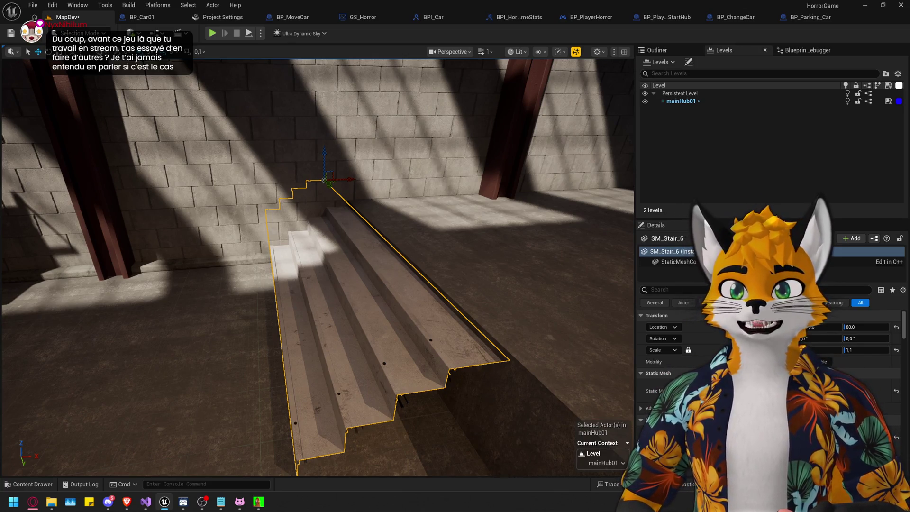
pyautogui.moveTo(318, 266)
pyautogui.mouseDown()
pyautogui.moveTo(240, 271)
pyautogui.moveTo(155, 246)
pyautogui.mouseUp()
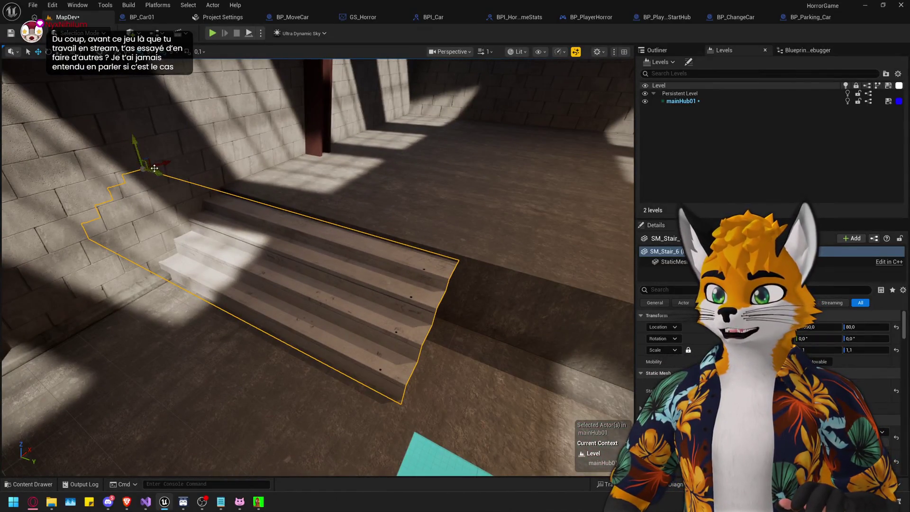
pyautogui.moveTo(155, 173); pyautogui.dragTo(154, 173)
pyautogui.moveTo(293, 282); pyautogui.dragTo(292, 281)
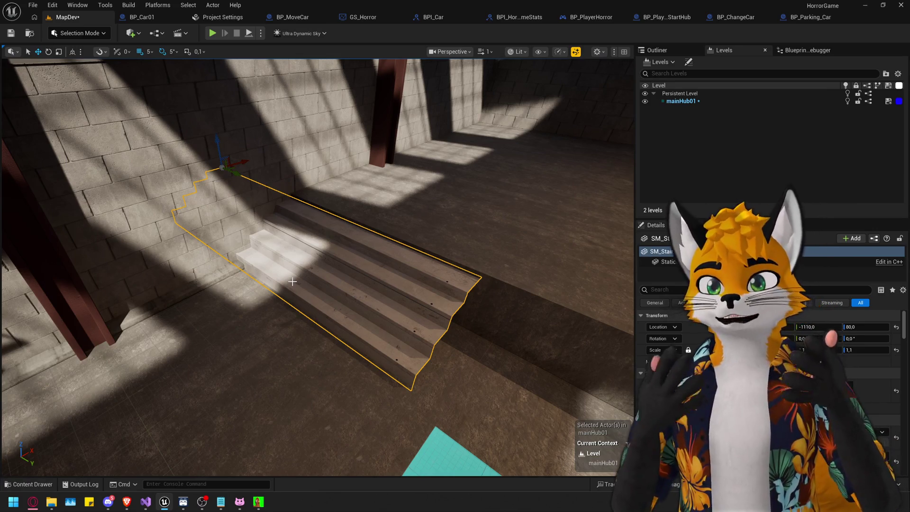
pyautogui.scroll(-10, 313, 287)
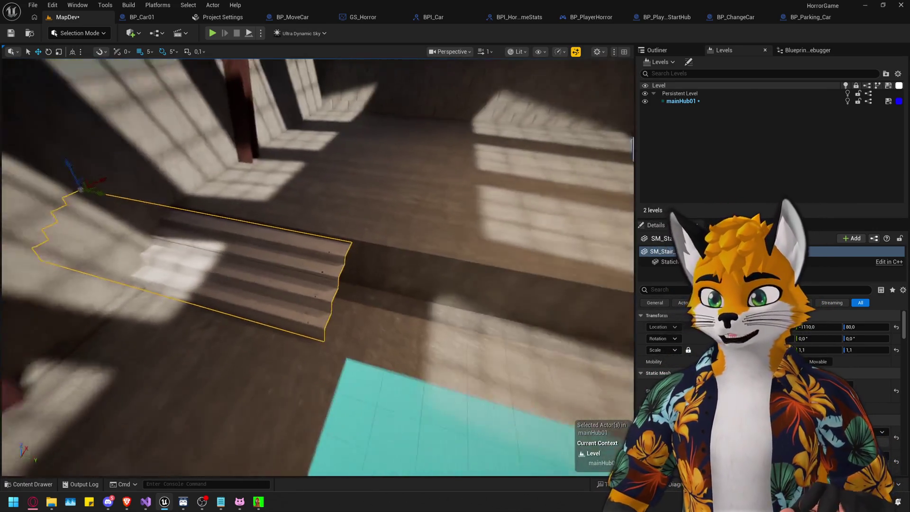
pyautogui.scroll(10, 313, 288)
pyautogui.scroll(3, 316, 265)
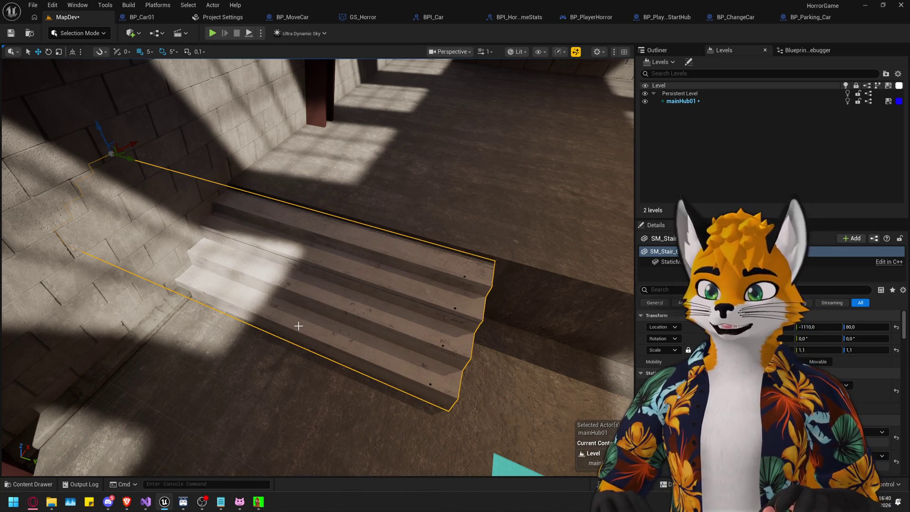
pyautogui.moveTo(284, 323)
pyautogui.mouseDown()
pyautogui.moveTo(289, 297)
pyautogui.moveTo(283, 323)
pyautogui.mouseUp()
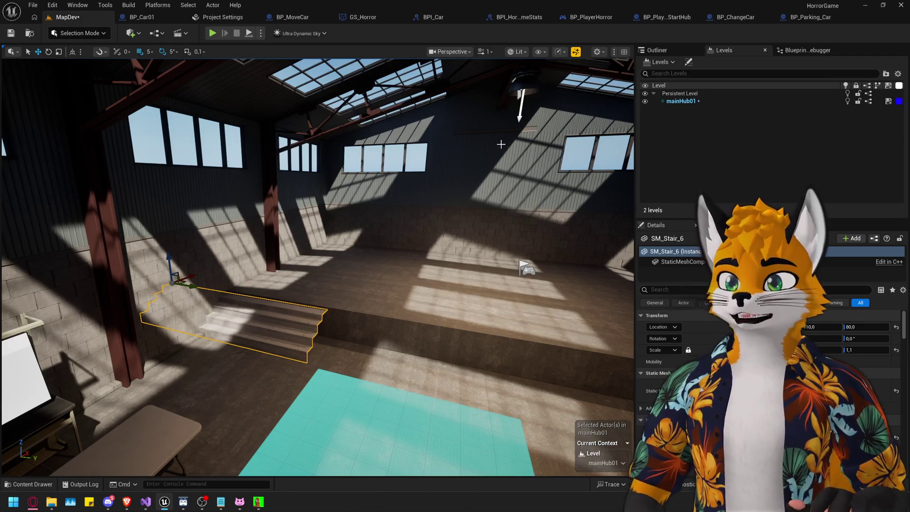
pyautogui.click(370, 18)
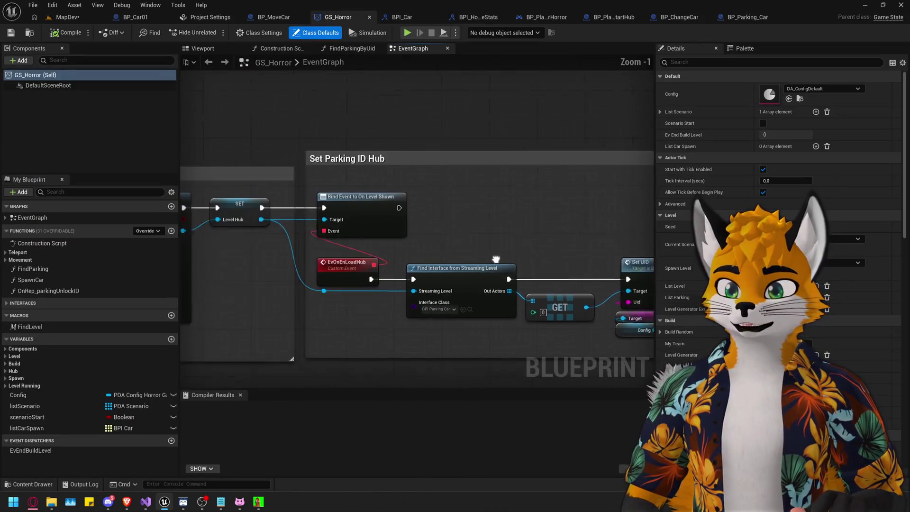
pyautogui.scroll(-3, 485, 224)
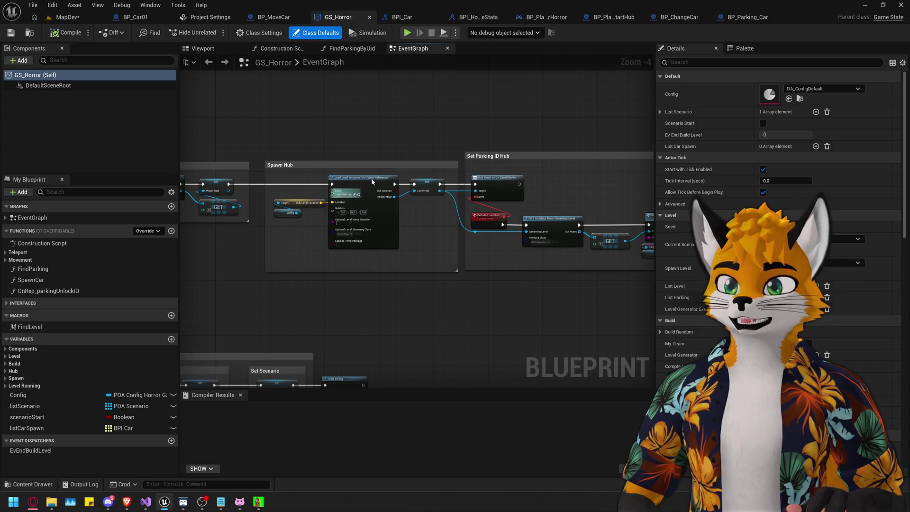
pyautogui.moveTo(656, 131)
pyautogui.mouseDown()
pyautogui.moveTo(708, 130)
pyautogui.moveTo(696, 130)
pyautogui.mouseUp()
pyautogui.moveTo(570, 201); pyautogui.dragTo(502, 215)
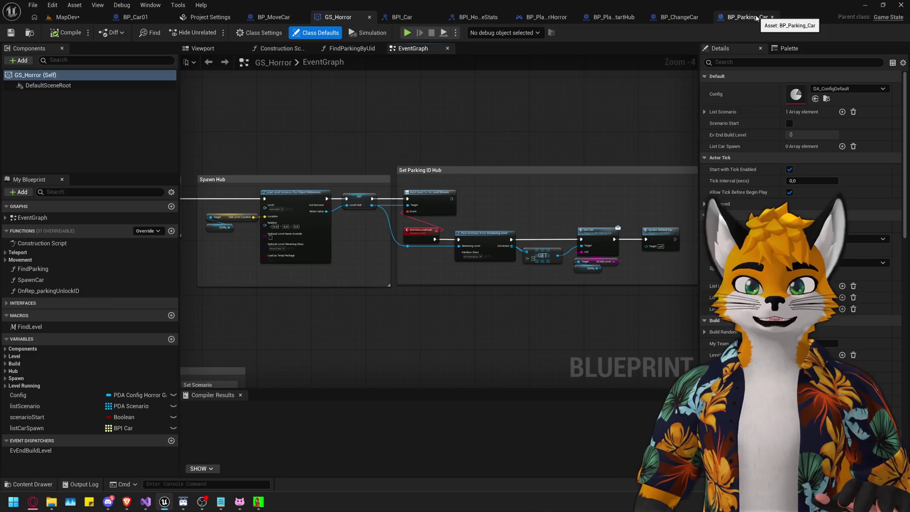
pyautogui.click(758, 18)
pyautogui.click(67, 17)
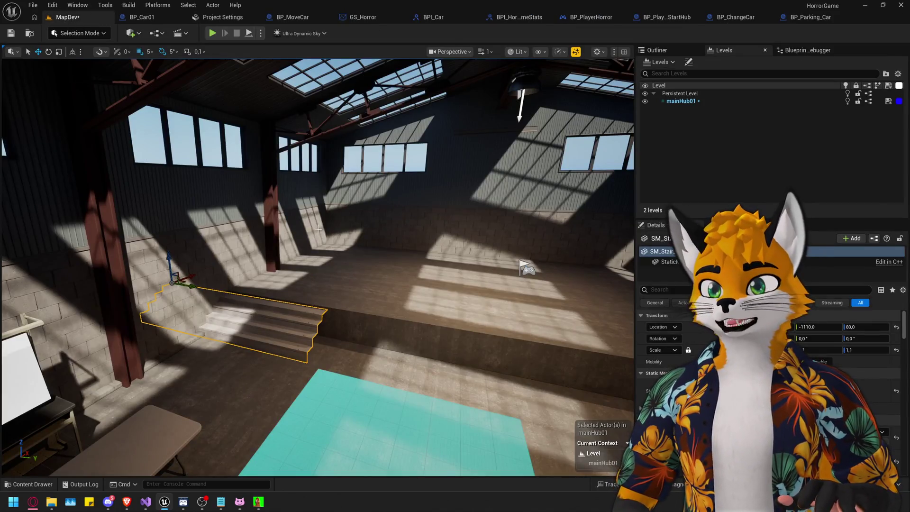
# Clear the 'stair' search and place the large SM_Colomn_30 wall slab in the level.
pyautogui.moveTo(319, 229)
pyautogui.mouseDown()
pyautogui.moveTo(327, 209)
pyautogui.moveTo(285, 214)
pyautogui.moveTo(337, 204)
pyautogui.moveTo(318, 232)
pyautogui.moveTo(330, 235)
pyautogui.mouseUp()
pyautogui.hotkey('ctrl', 'space')
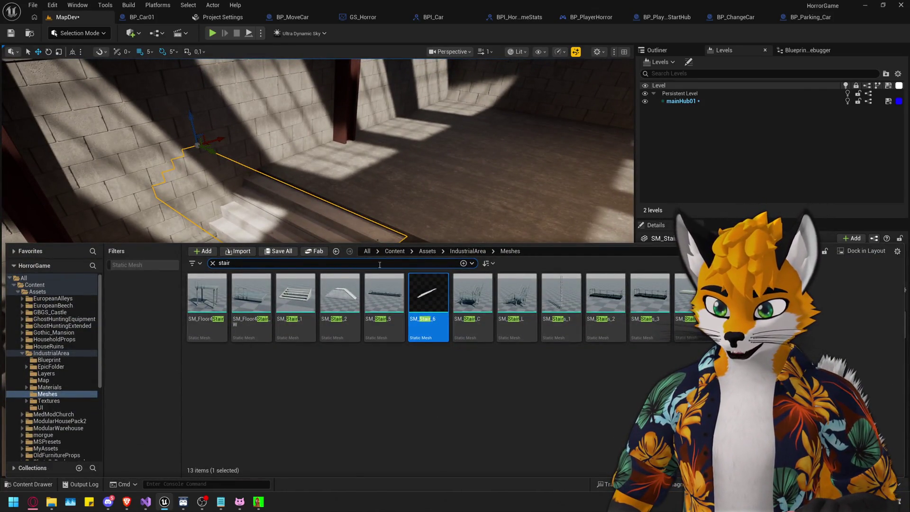
pyautogui.click(213, 264)
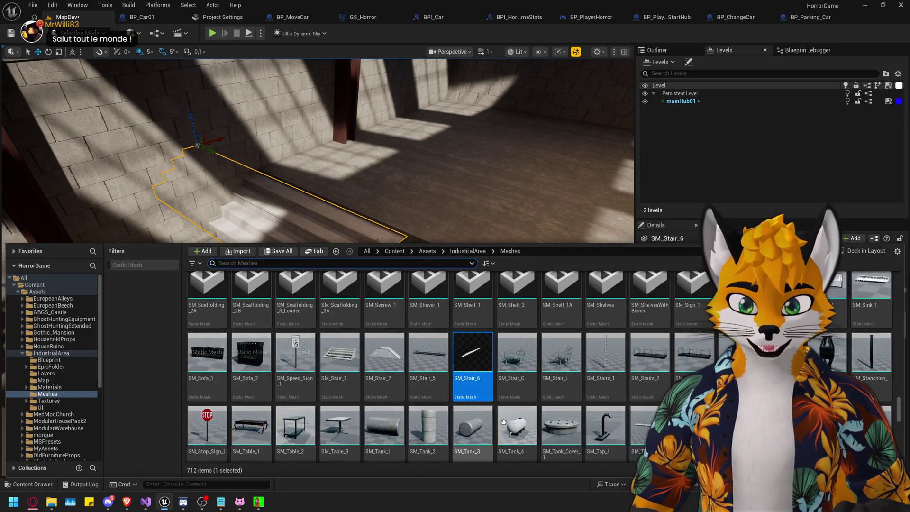
pyautogui.scroll(1, 527, 357)
pyautogui.scroll(5, 549, 377)
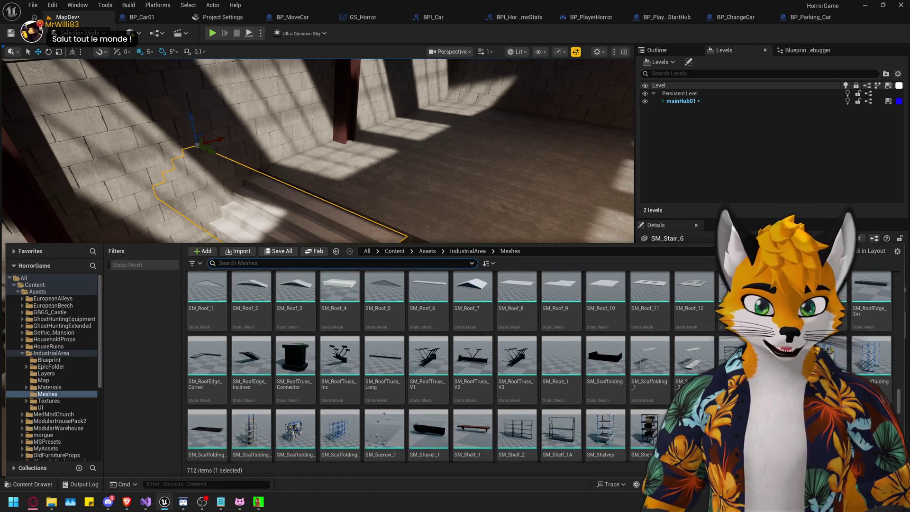
pyautogui.scroll(3, 549, 377)
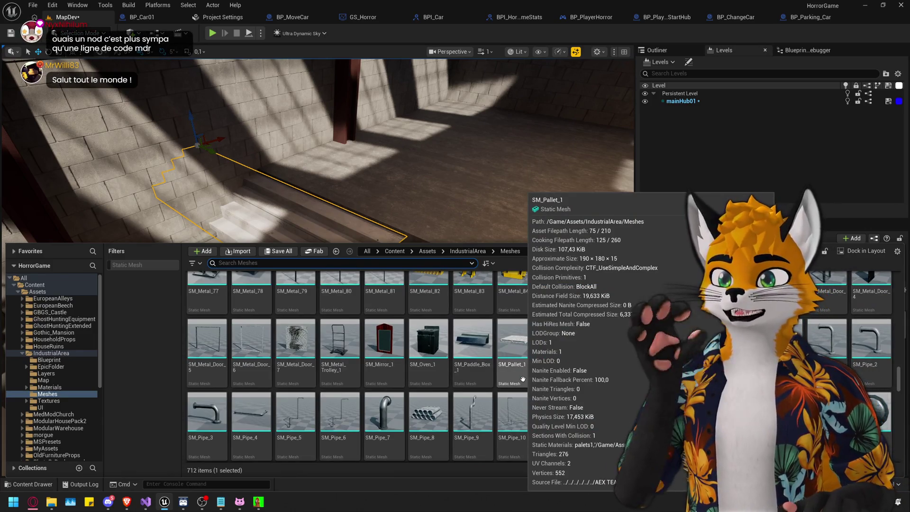
pyautogui.scroll(5, 473, 412)
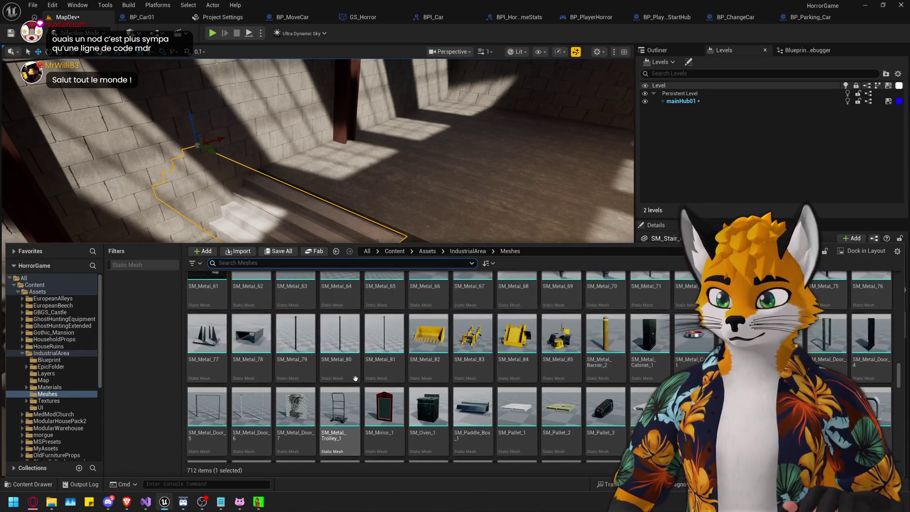
pyautogui.scroll(8, 472, 412)
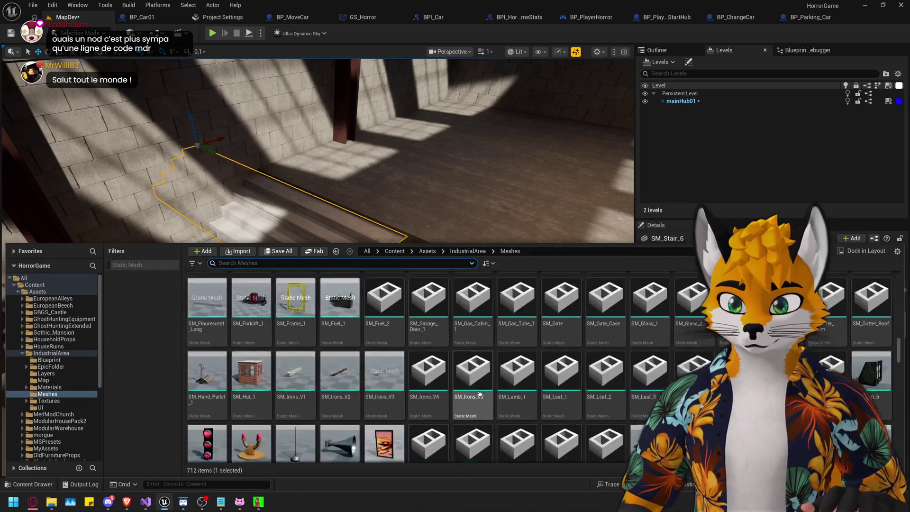
pyautogui.scroll(6, 472, 393)
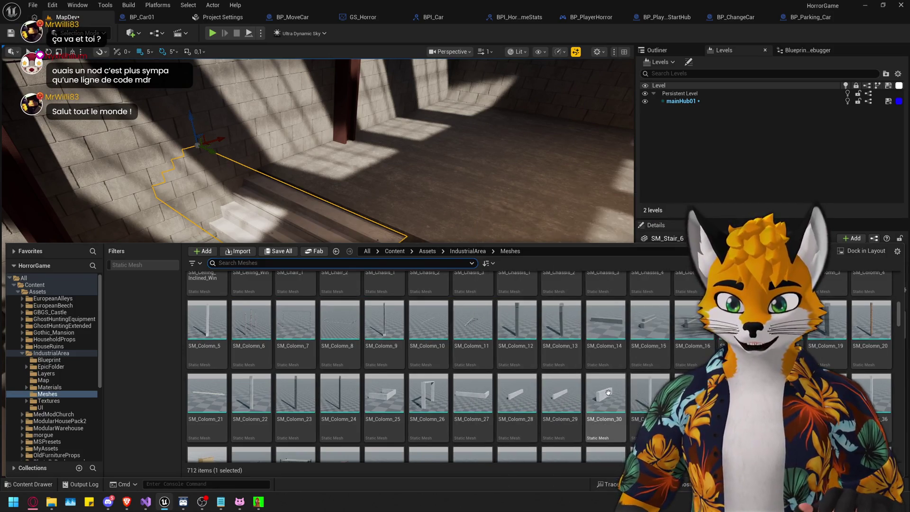
pyautogui.moveTo(561, 394)
pyautogui.mouseDown()
pyautogui.moveTo(474, 228)
pyautogui.moveTo(476, 211)
pyautogui.mouseUp()
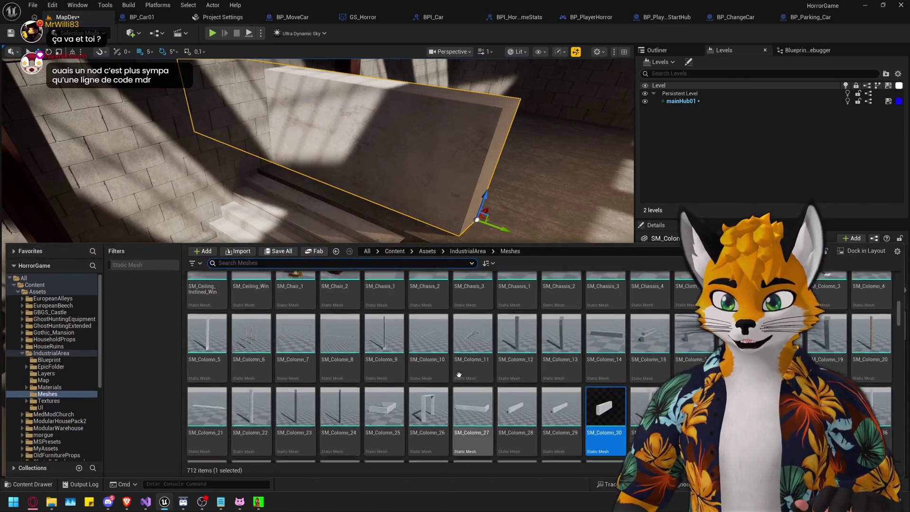
# Place an SM_Block_7 block beside the stairs.
pyautogui.scroll(5, 456, 375)
pyautogui.scroll(5, 456, 375)
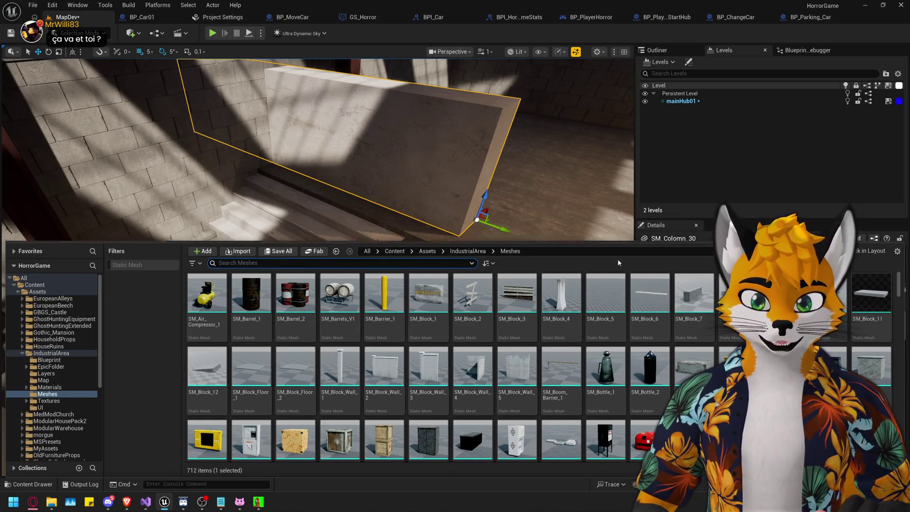
pyautogui.moveTo(685, 293)
pyautogui.mouseDown()
pyautogui.moveTo(493, 301)
pyautogui.moveTo(307, 341)
pyautogui.moveTo(310, 356)
pyautogui.mouseUp()
# Delete the large wall slab and move SM_Block_7 next to the top of the stairs.
pyautogui.click(449, 195)
pyautogui.press('Delete')
pyautogui.click(269, 314)
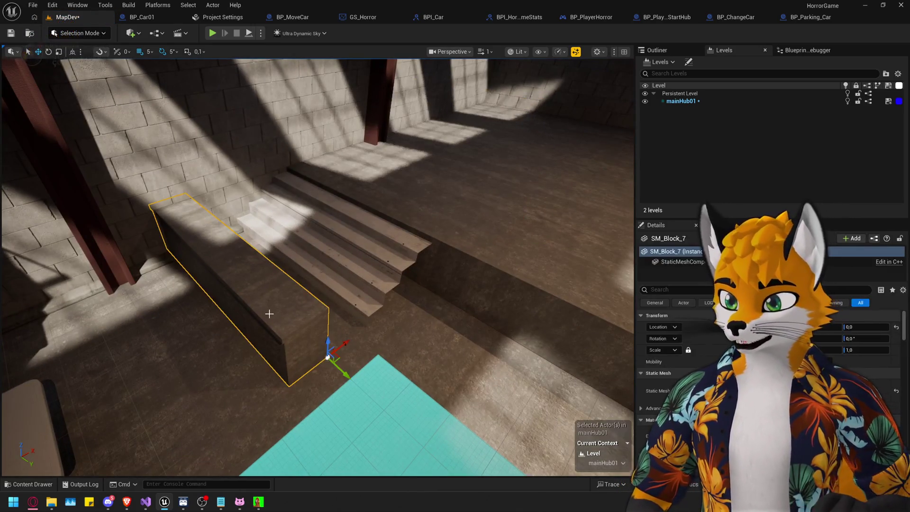
pyautogui.moveTo(343, 345); pyautogui.dragTo(428, 275)
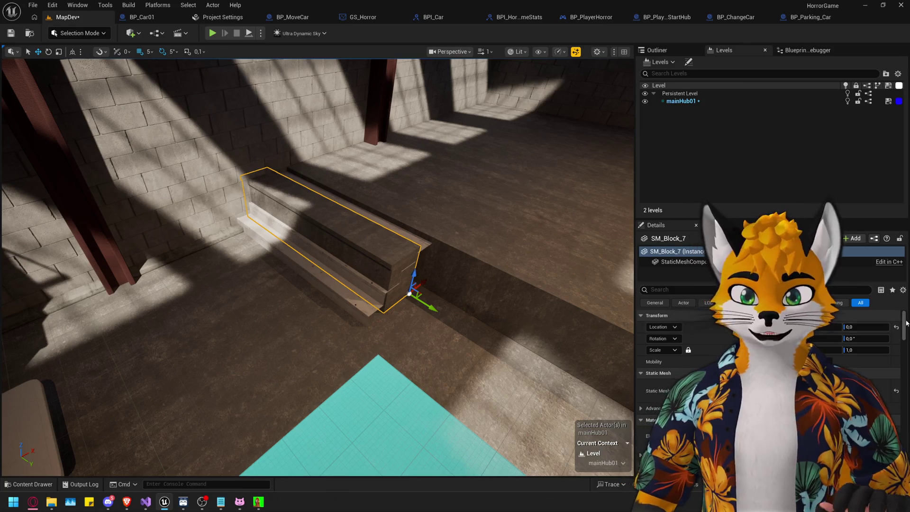
# Turn SM_Block_7 to a 90° yaw rotation.
pyautogui.click(865, 340)
pyautogui.write('90')
pyautogui.press('Return')
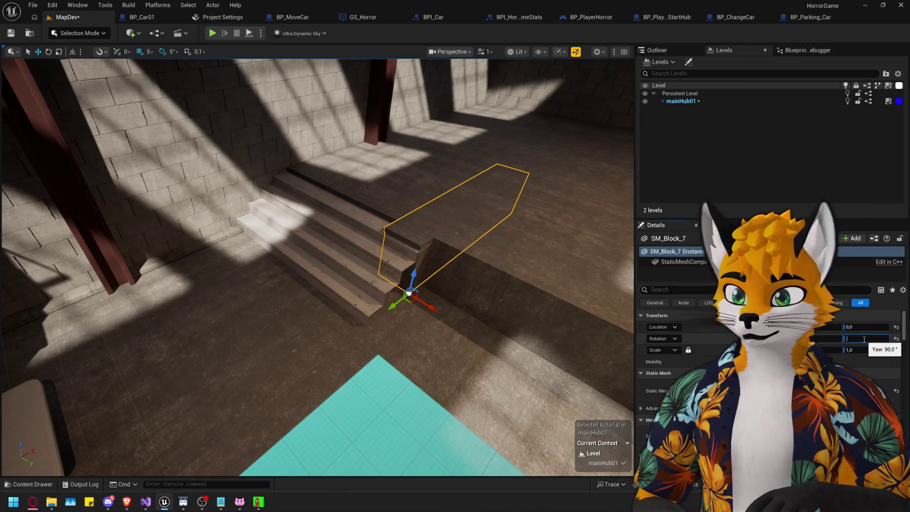
pyautogui.moveTo(304, 266); pyautogui.dragTo(285, 251)
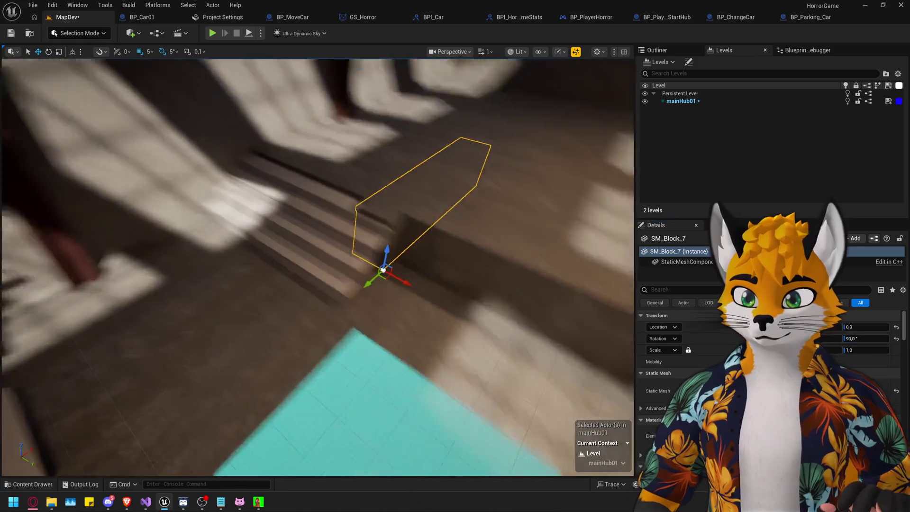
pyautogui.moveTo(437, 273)
pyautogui.mouseDown()
pyautogui.moveTo(429, 268)
pyautogui.moveTo(437, 274)
pyautogui.moveTo(297, 376)
pyautogui.moveTo(289, 373)
pyautogui.moveTo(282, 334)
pyautogui.moveTo(301, 297)
pyautogui.moveTo(397, 312)
pyautogui.mouseUp()
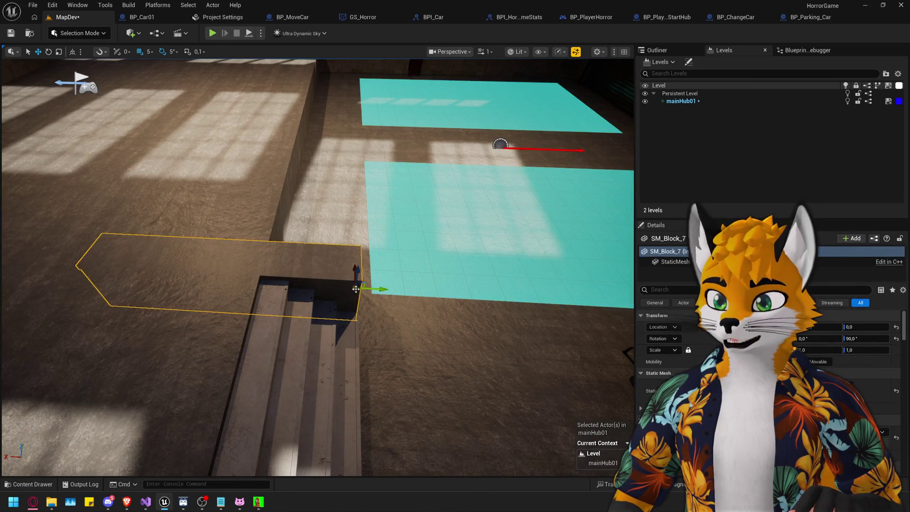
# Narrow SM_Block_7 to a 0,35 scale, keeping its Z scale at 1,0.
pyautogui.moveTo(372, 314); pyautogui.dragTo(375, 309)
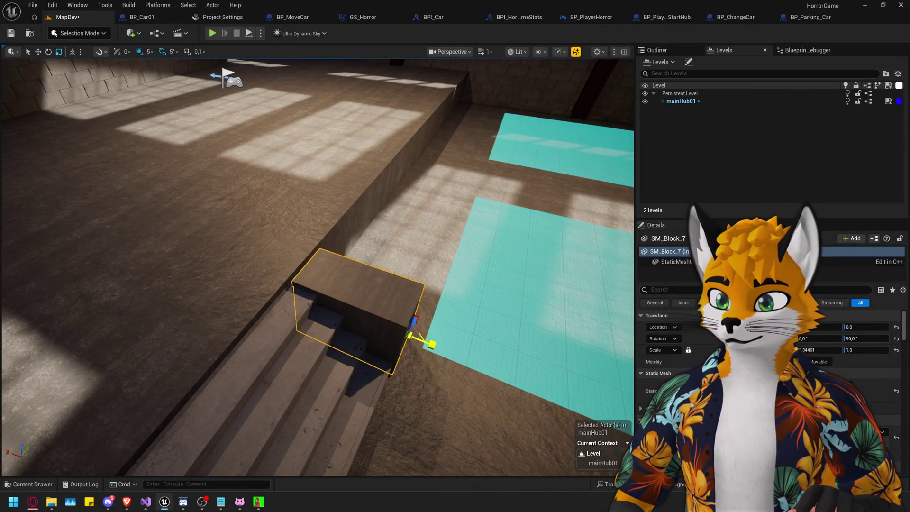
pyautogui.moveTo(376, 308)
pyautogui.mouseDown()
pyautogui.moveTo(382, 270)
pyautogui.moveTo(365, 280)
pyautogui.mouseUp()
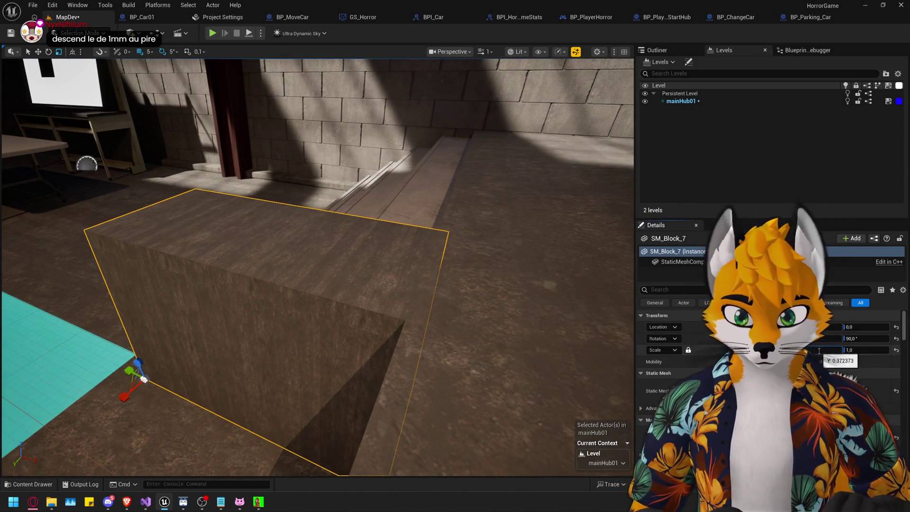
pyautogui.press('Return')
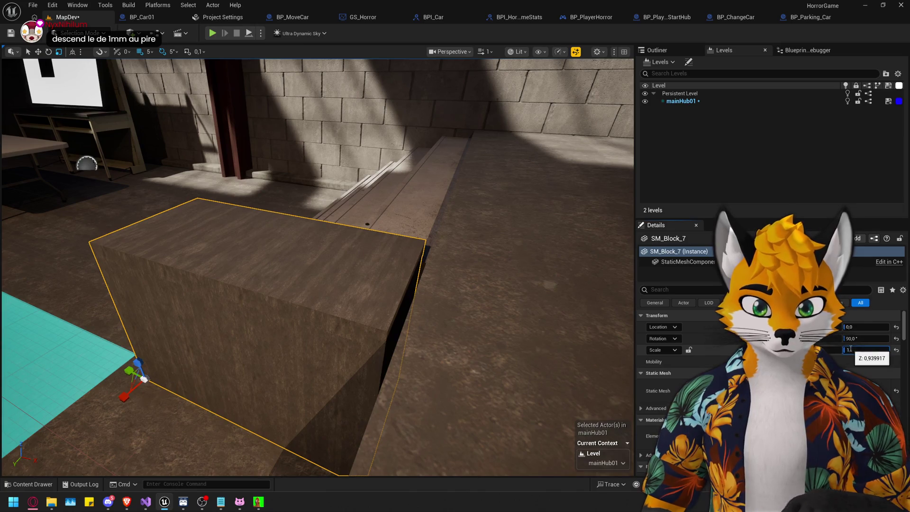
pyautogui.press('Return')
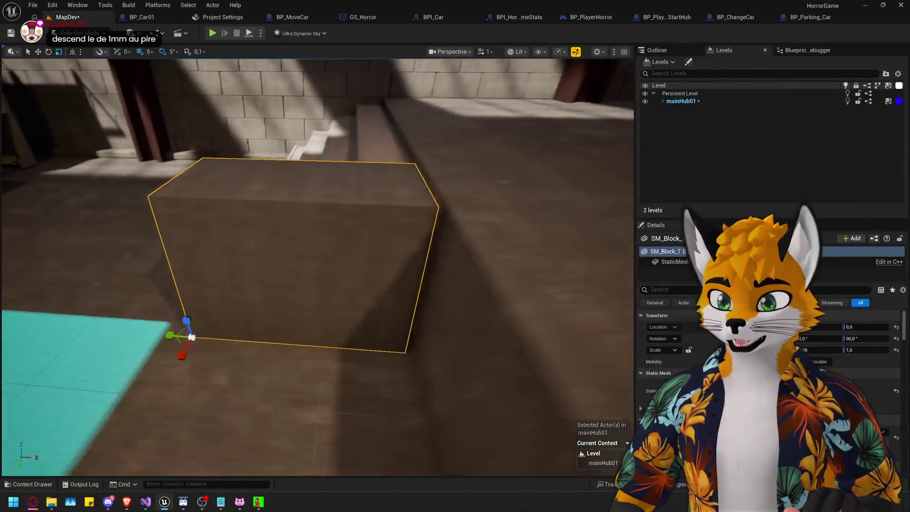
pyautogui.moveTo(58, 170); pyautogui.dragTo(58, 171)
pyautogui.rightClick(182, 180)
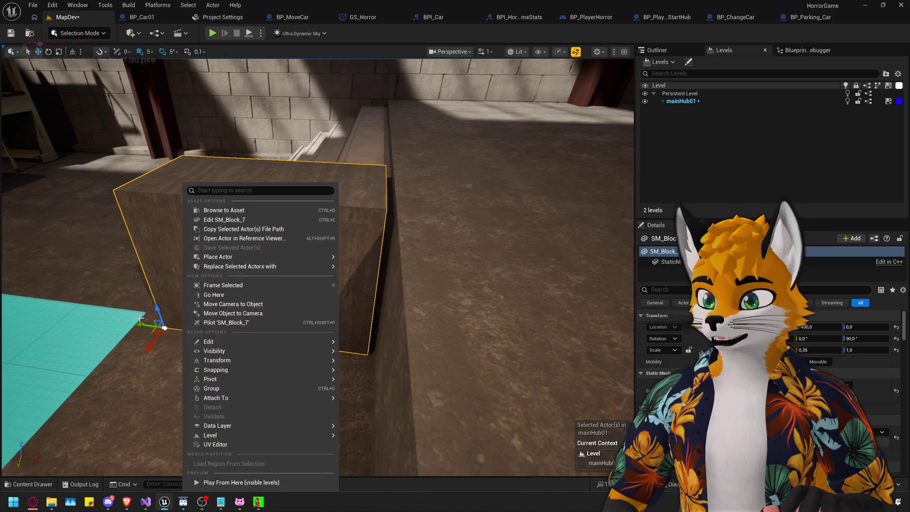
# Review the blocks beside the stairs, then save MapDev and its mainHub01 sublevel.
pyautogui.press('Escape')
pyautogui.moveTo(148, 326); pyautogui.dragTo(160, 354)
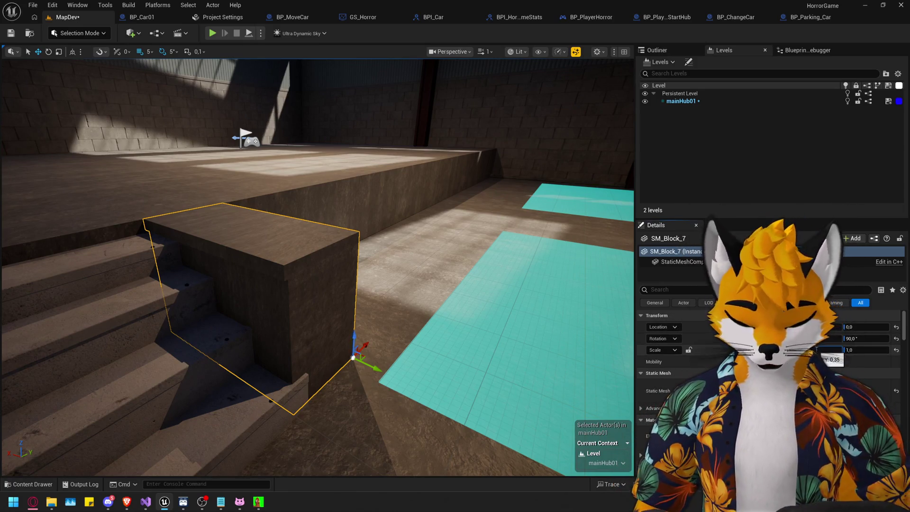
pyautogui.scroll(5, 341, 291)
pyautogui.scroll(-6, 249, 345)
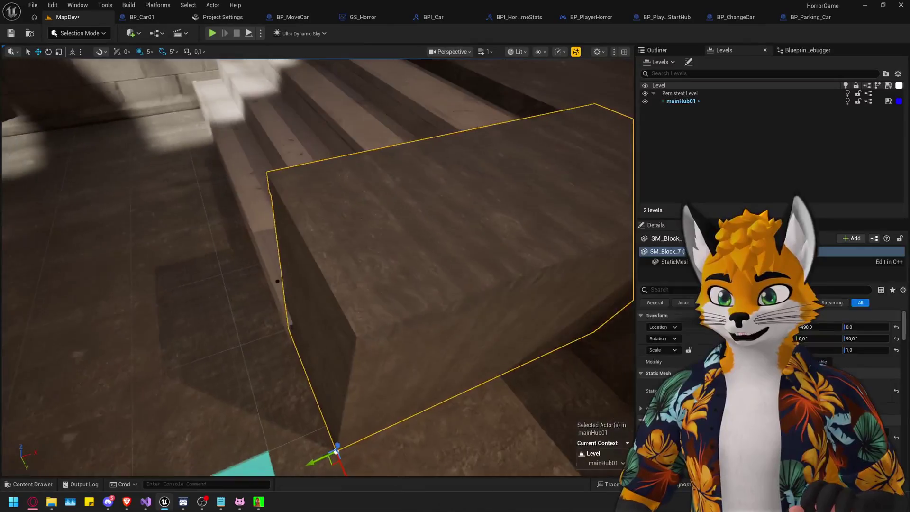
pyautogui.scroll(2, 249, 344)
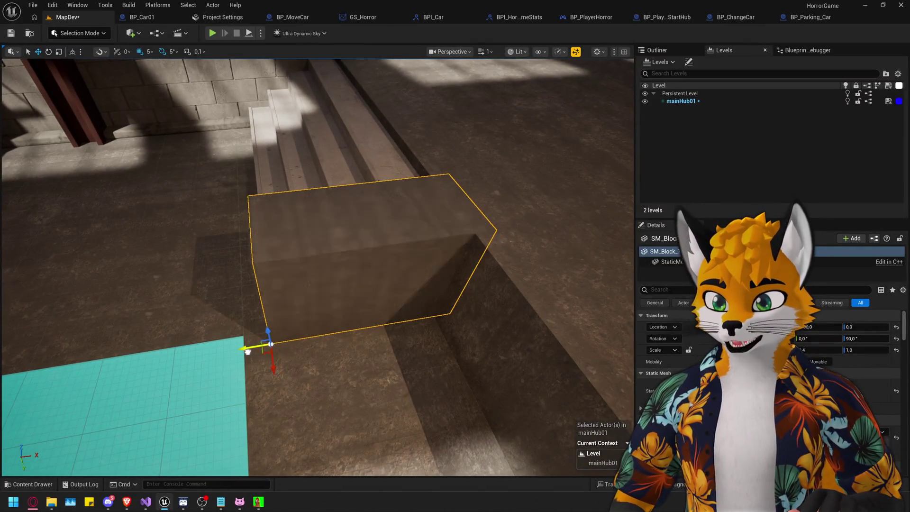
pyautogui.scroll(5, 247, 351)
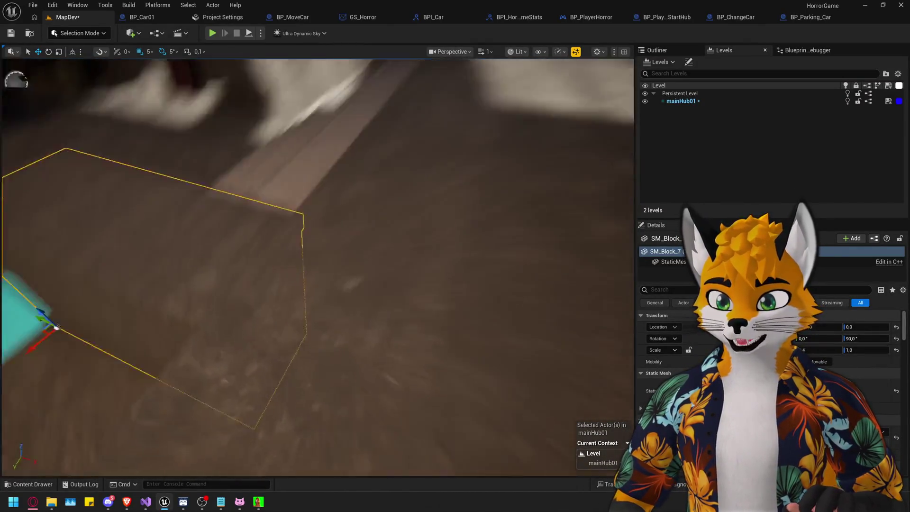
pyautogui.scroll(-5, 318, 265)
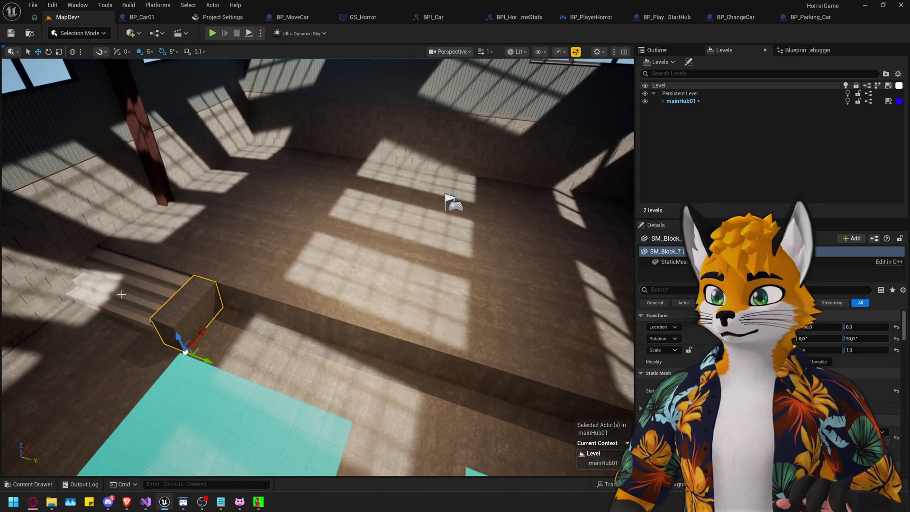
pyautogui.keyDown('ctrl'); pyautogui.click(189, 308); pyautogui.keyUp('ctrl')
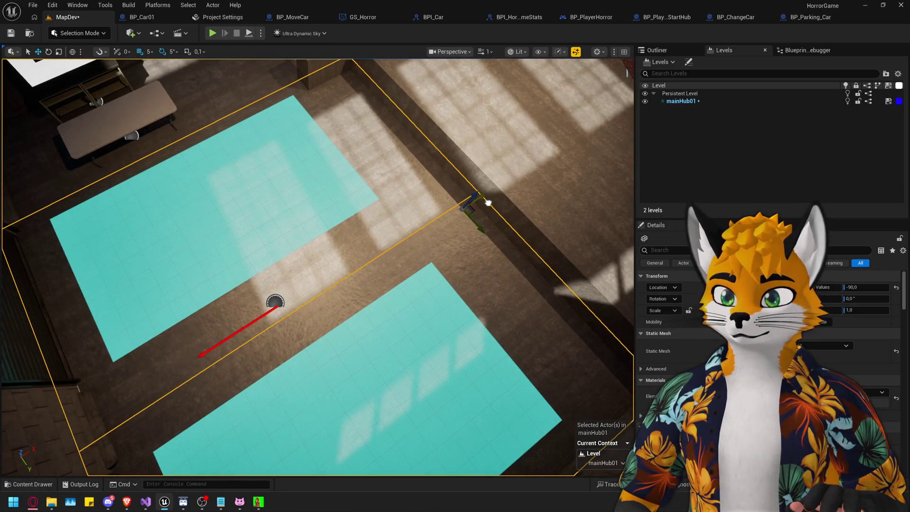
pyautogui.hotkey('ctrl', 's')
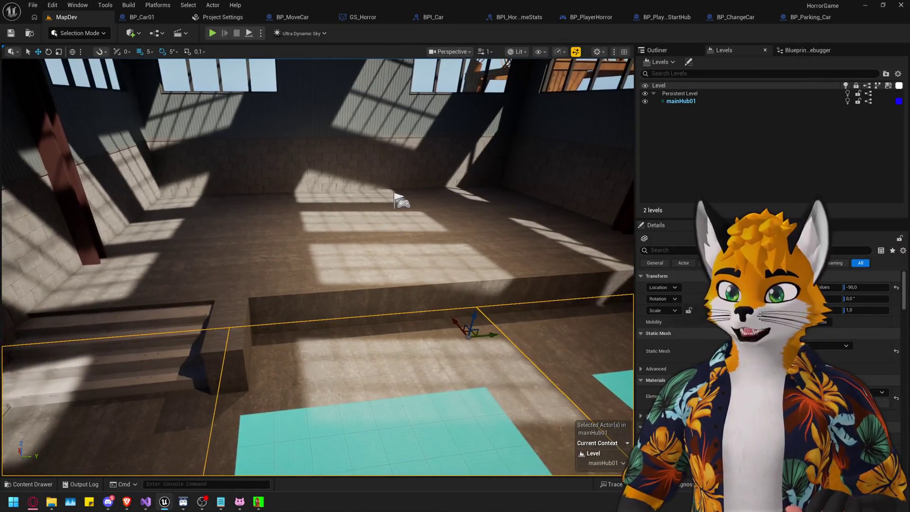
# Focus on the PlayerStart actor and launch Play in Editor with Alt+P.
pyautogui.click(402, 202)
pyautogui.press('f')
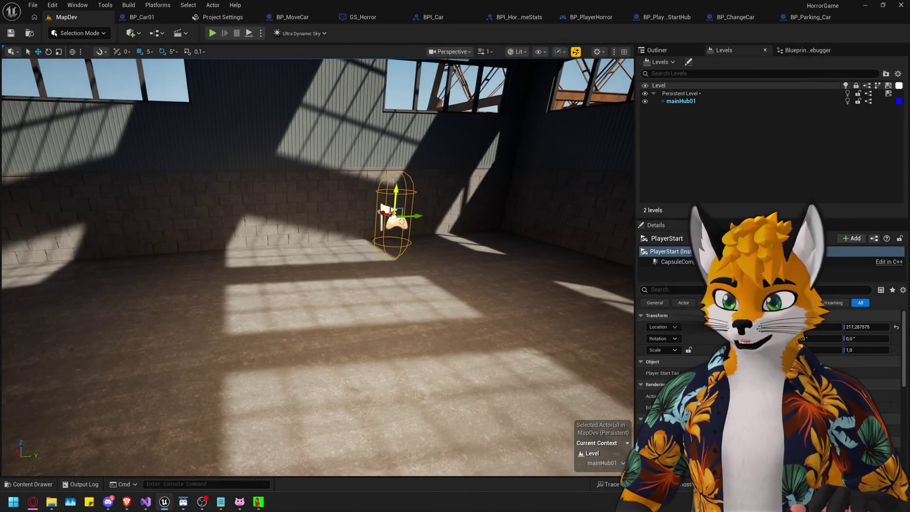
pyautogui.press('f')
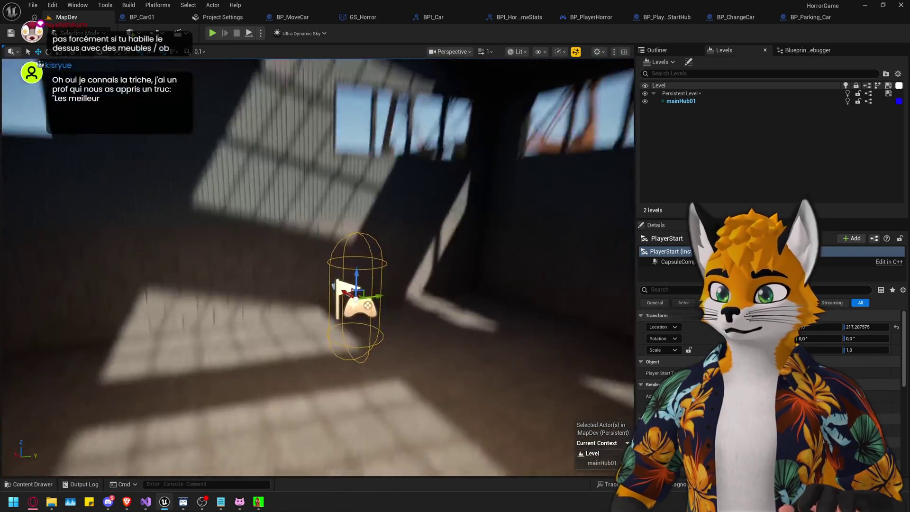
pyautogui.hotkey('alt', 'p')
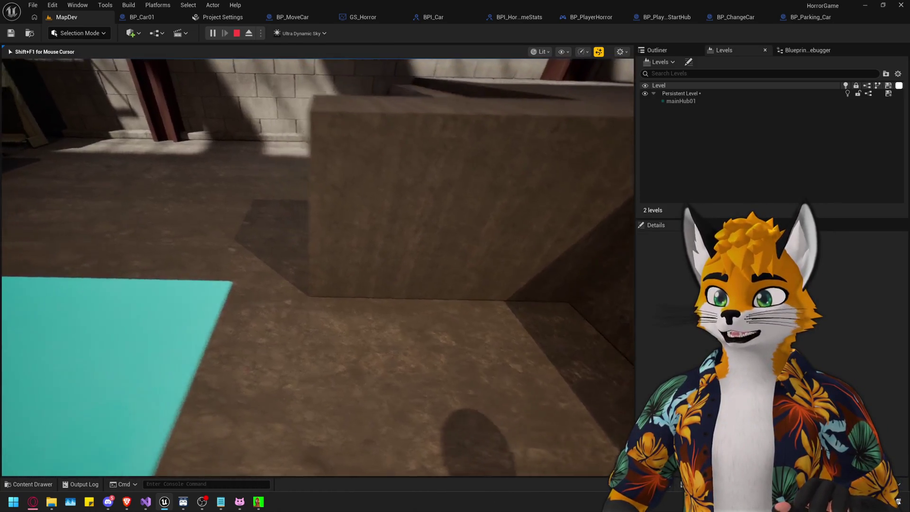
# Stop the play session, frame the stairs, small block and platform together, and save the level.
pyautogui.press('Escape')
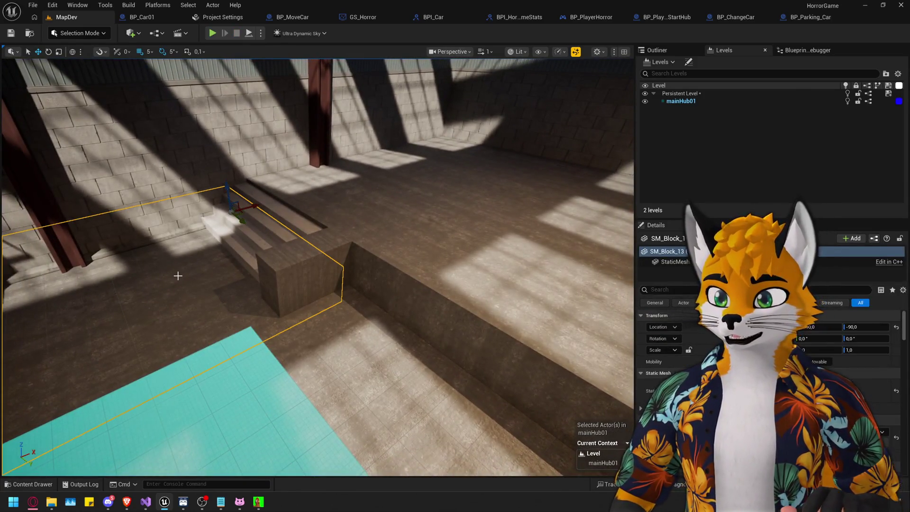
pyautogui.moveTo(178, 275); pyautogui.dragTo(316, 294)
pyautogui.click(311, 294)
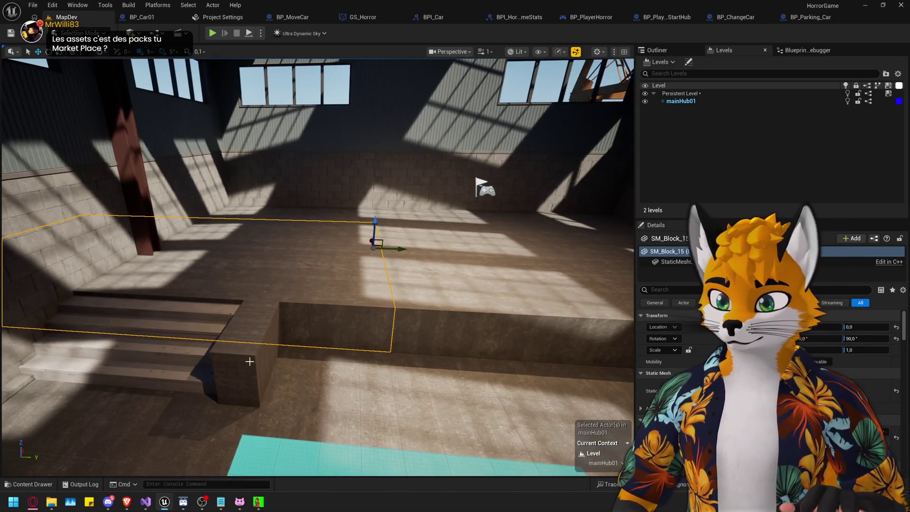
pyautogui.keyDown('ctrl'); pyautogui.click(270, 334); pyautogui.keyUp('ctrl')
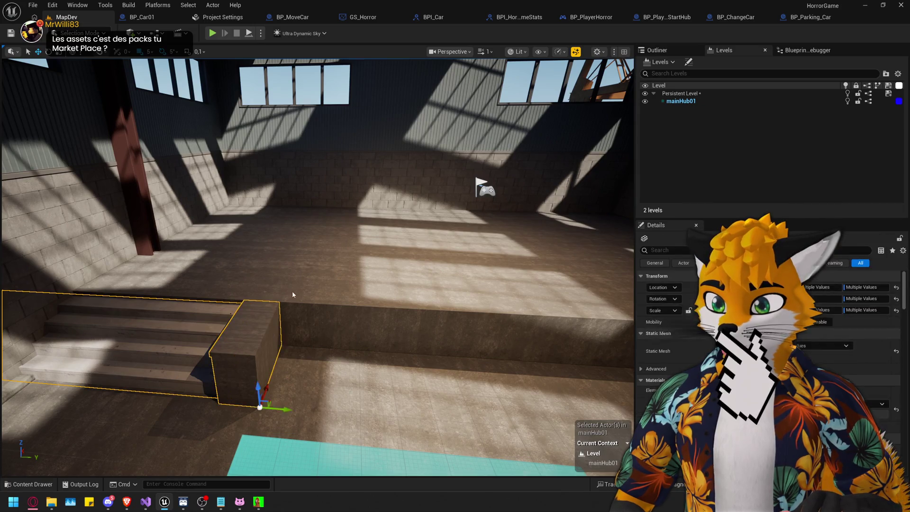
pyautogui.keyDown('ctrl'); pyautogui.click(338, 217); pyautogui.keyUp('ctrl')
pyautogui.press('f')
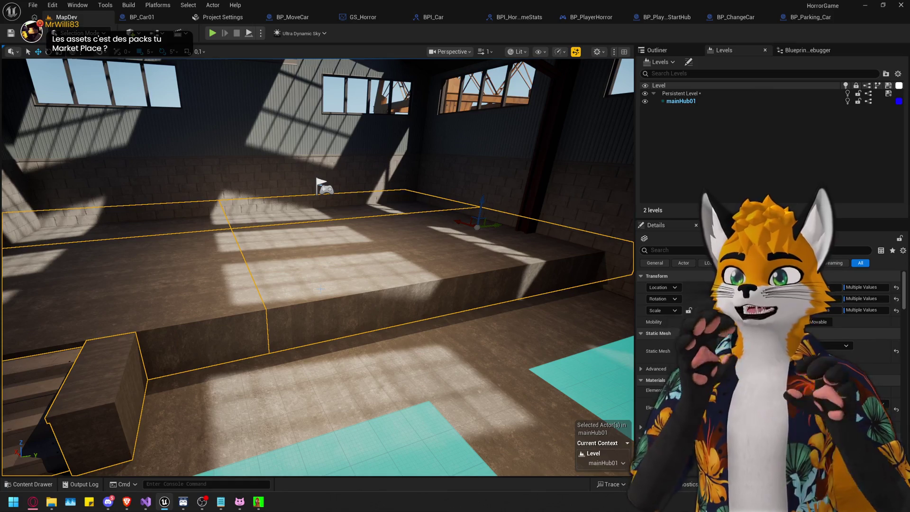
pyautogui.press('f')
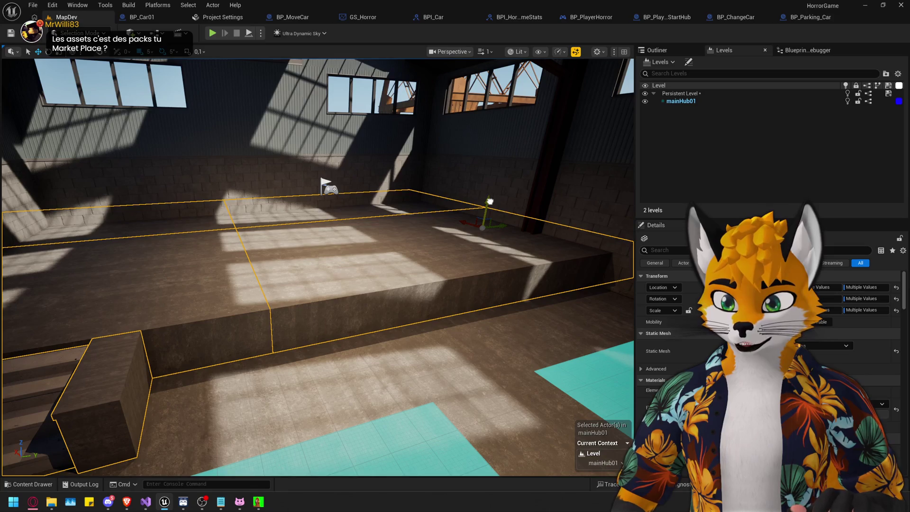
pyautogui.scroll(10, 490, 203)
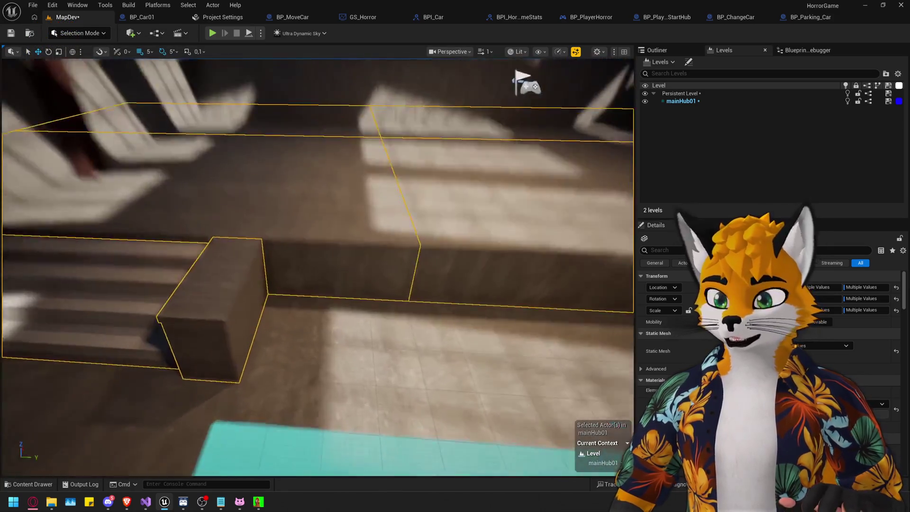
pyautogui.hotkey('ctrl', 's')
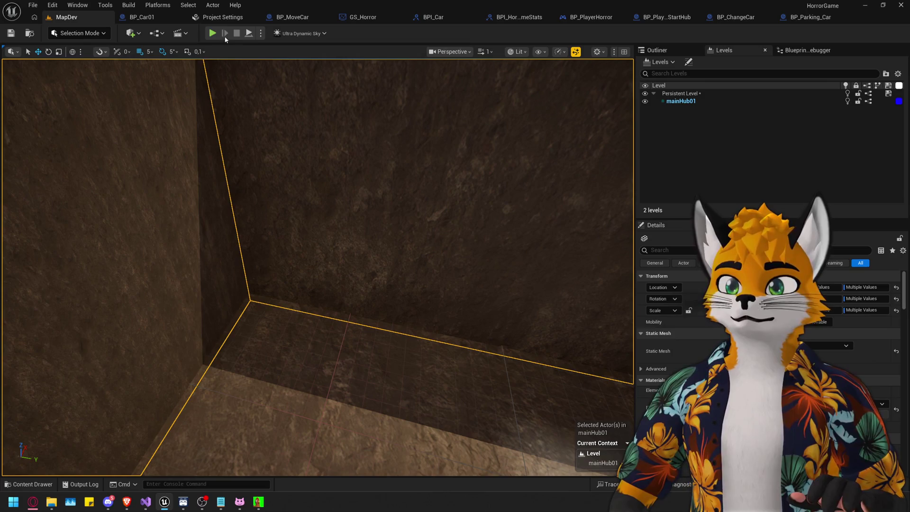
pyautogui.hotkey('alt', 'p')
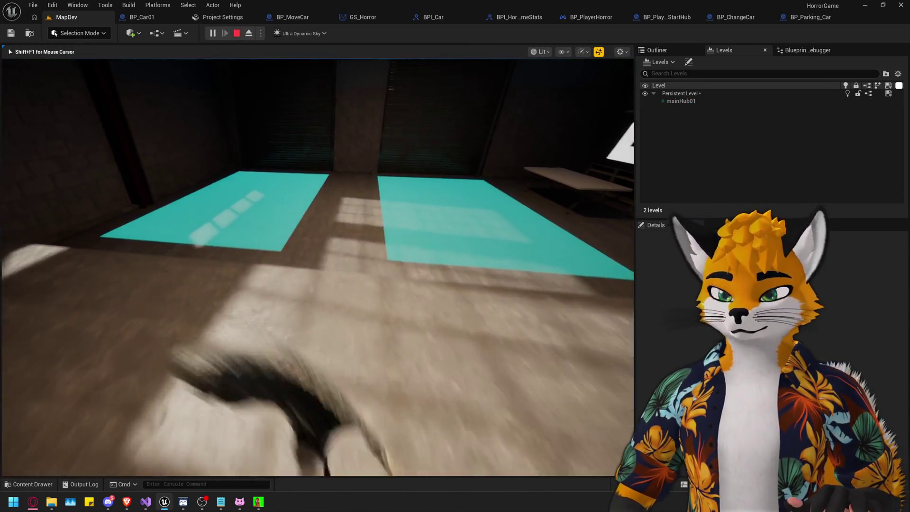
pyautogui.press('w')
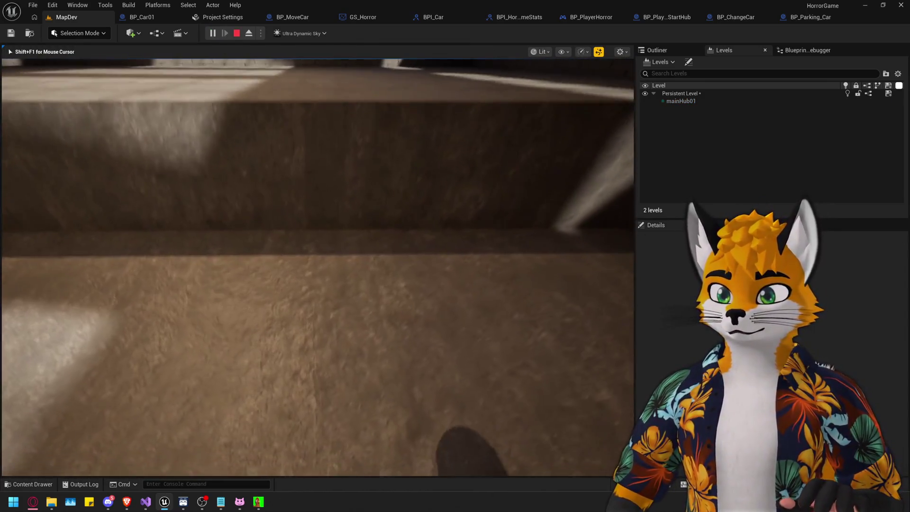
pyautogui.moveTo(318, 265)
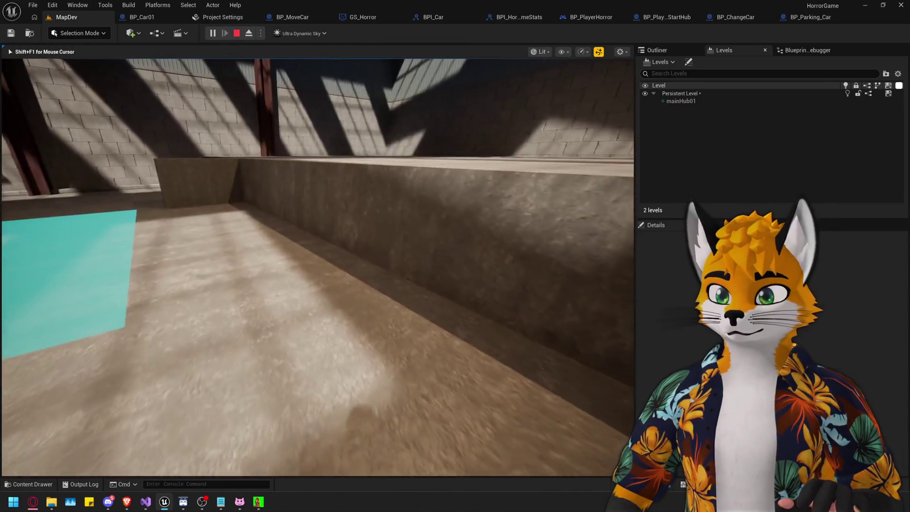
pyautogui.press('w')
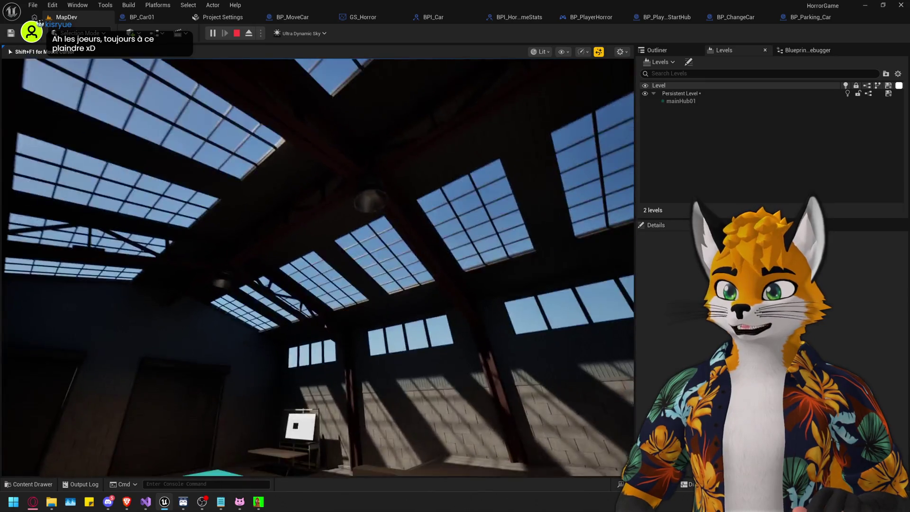
pyautogui.hotkey('shift', 'F1')
pyautogui.press('Escape')
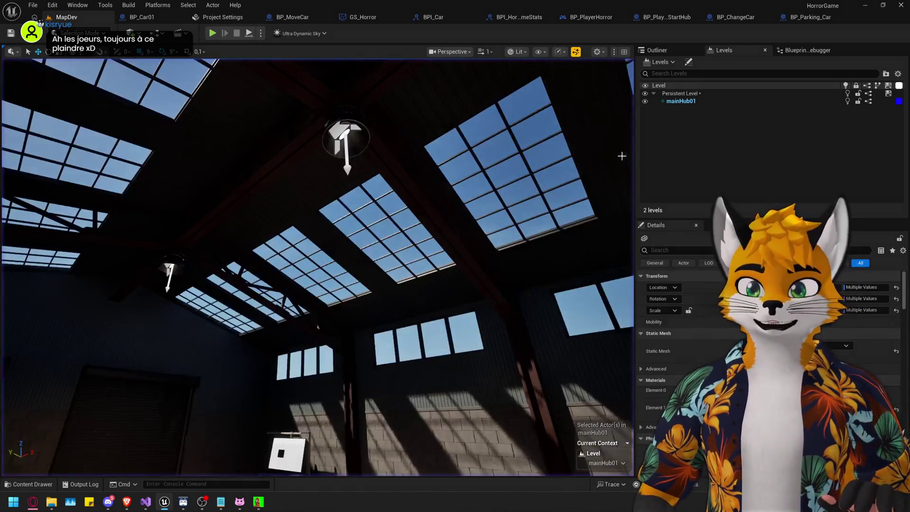
# Hide Ultra_Dynamic_Sky and Ultra_Dynamic_Weather from the Outliner, then look around the warehouse interior.
pyautogui.click(673, 52)
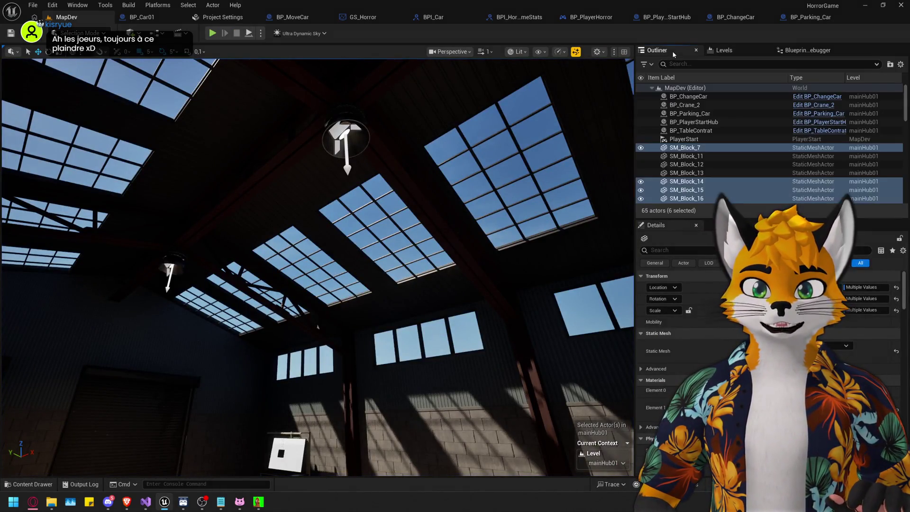
pyautogui.click(652, 88)
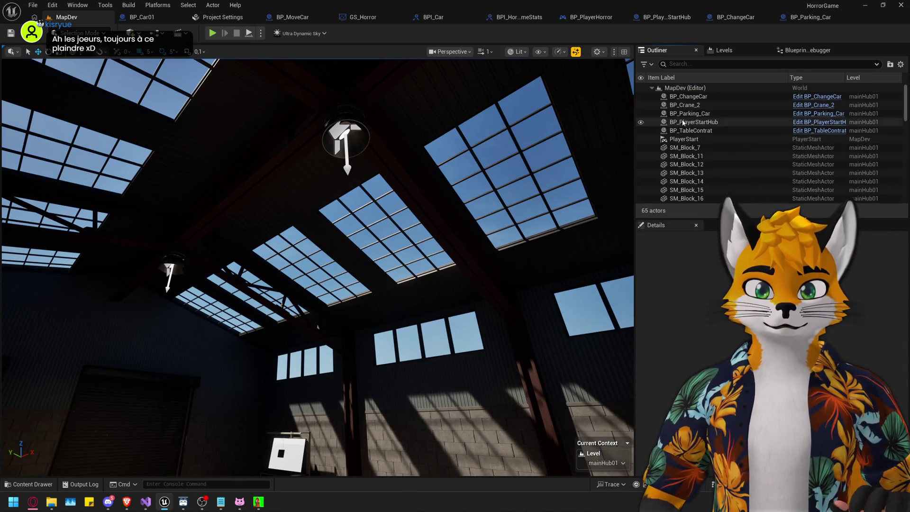
pyautogui.scroll(-6, 696, 139)
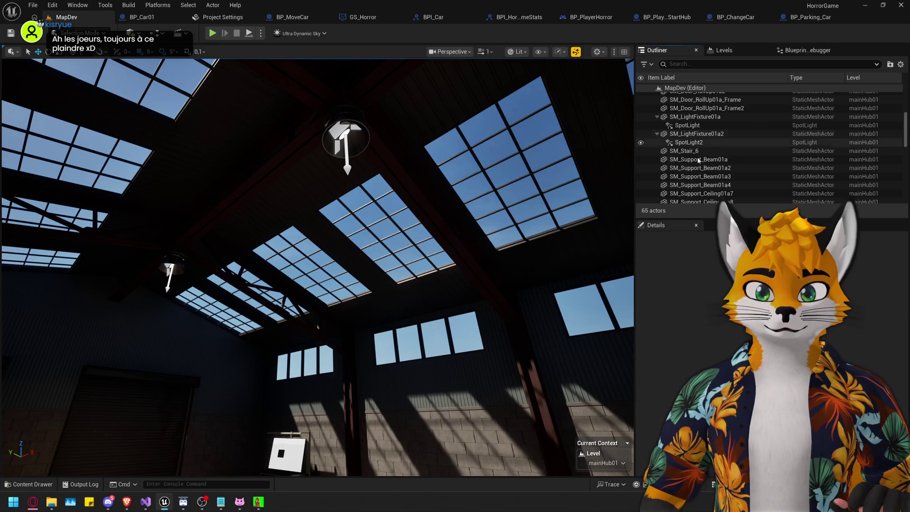
pyautogui.click(657, 117)
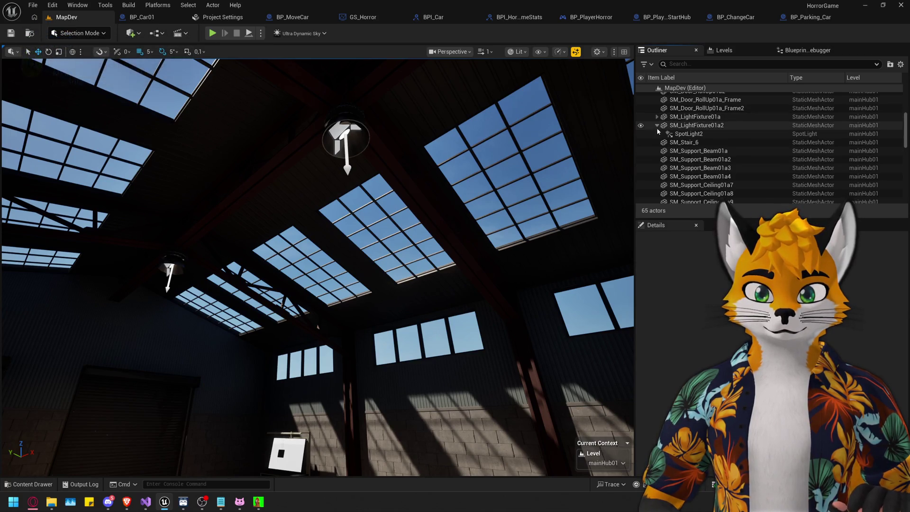
pyautogui.scroll(-5, 705, 201)
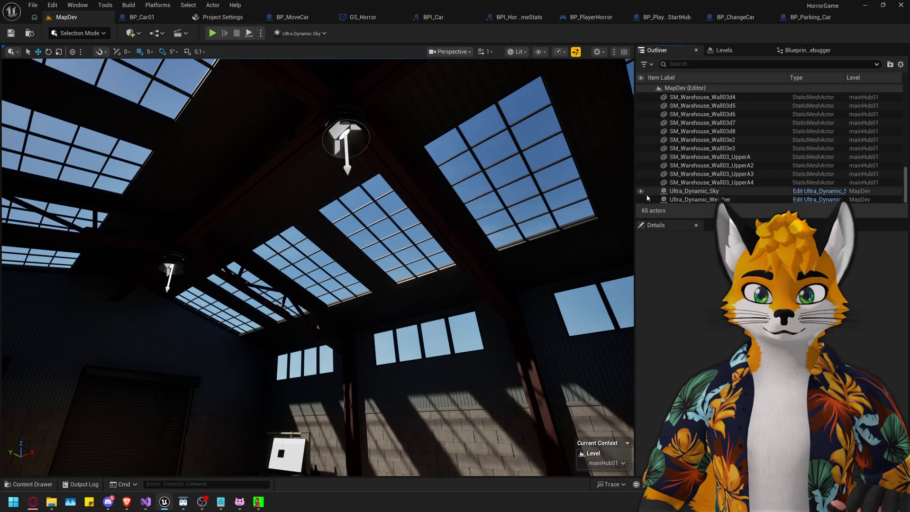
pyautogui.click(641, 200)
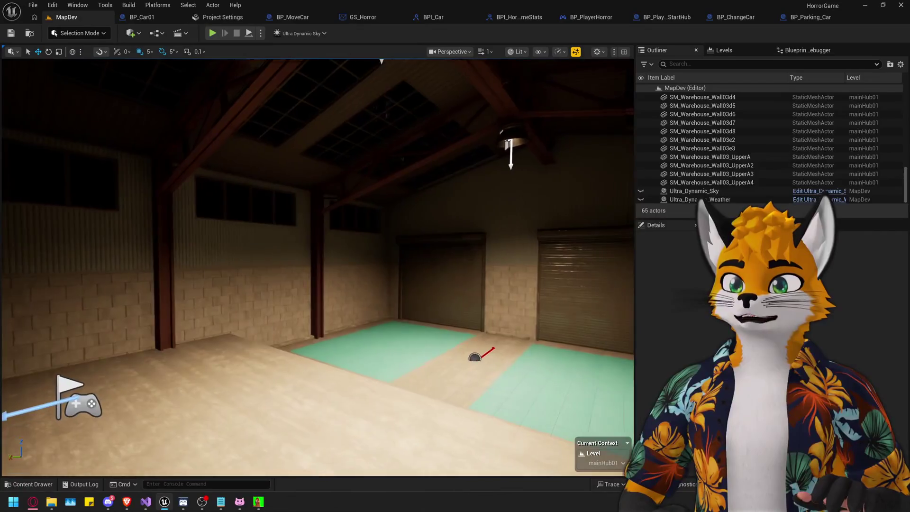
pyautogui.moveTo(503, 246); pyautogui.dragTo(503, 183)
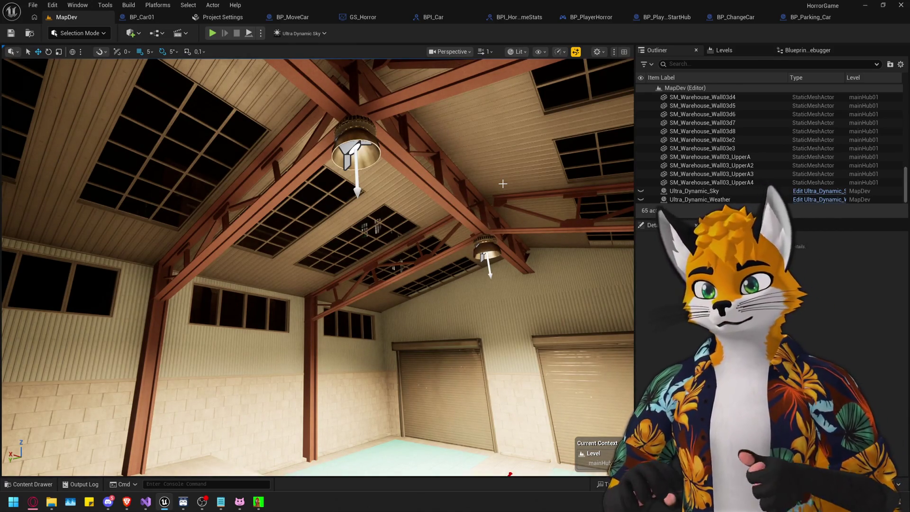
pyautogui.moveTo(503, 184)
pyautogui.mouseDown()
pyautogui.moveTo(493, 199)
pyautogui.moveTo(465, 204)
pyautogui.moveTo(474, 189)
pyautogui.moveTo(389, 194)
pyautogui.moveTo(389, 228)
pyautogui.moveTo(278, 286)
pyautogui.moveTo(155, 330)
pyautogui.moveTo(445, 278)
pyautogui.moveTo(451, 266)
pyautogui.moveTo(335, 270)
pyautogui.mouseUp()
# Lower the BP_TableContrat table toward the floor and rotate it 90°.
pyautogui.click(155, 330)
pyautogui.press('f')
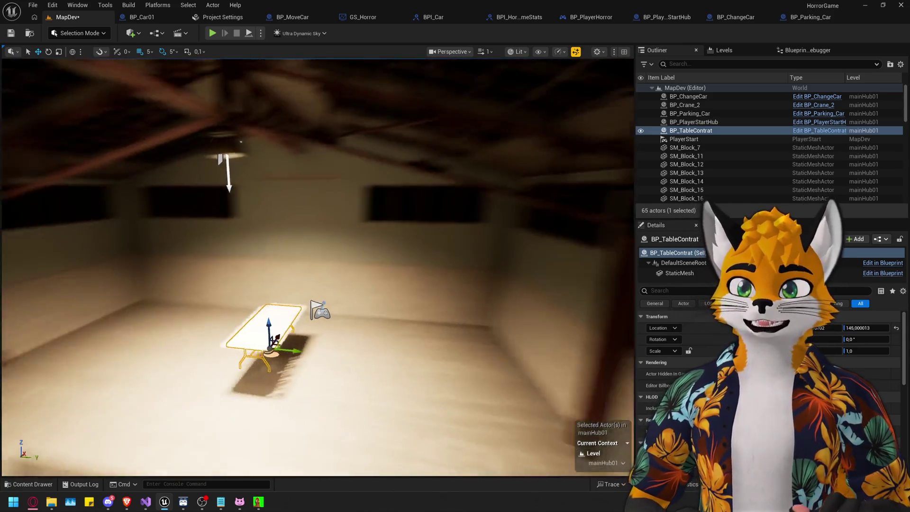
pyautogui.scroll(-3, 333, 370)
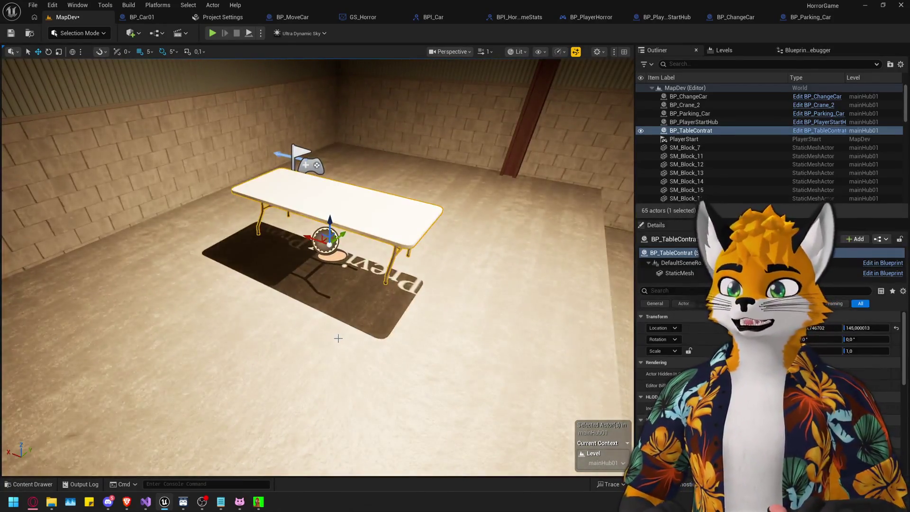
pyautogui.scroll(5, 339, 338)
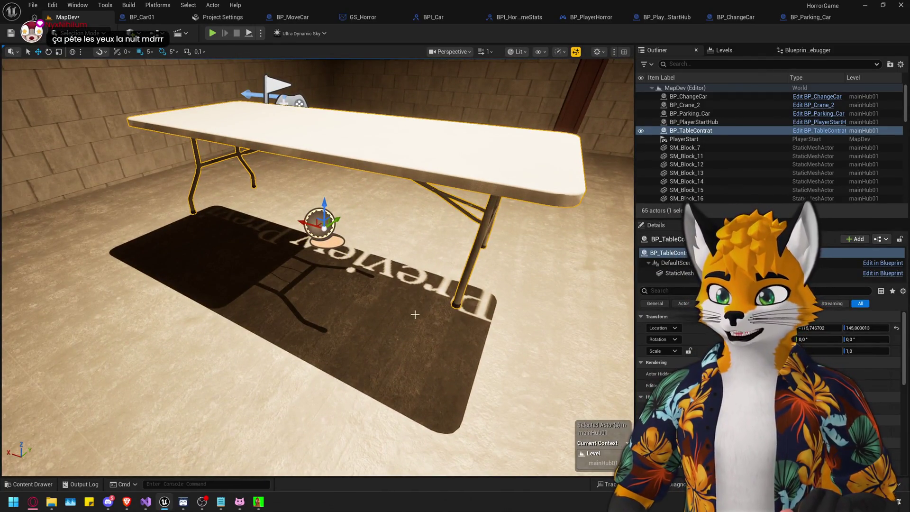
pyautogui.scroll(-4, 415, 315)
pyautogui.moveTo(297, 217); pyautogui.dragTo(290, 255)
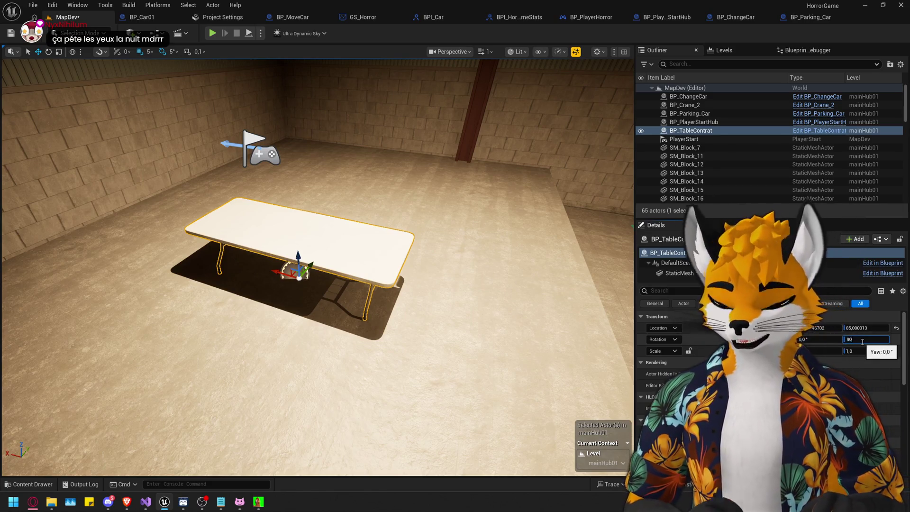
pyautogui.write('90')
pyautogui.press('Return')
# Undo the table's position changes so it rests at X -115,746702, Y 87,654654.
pyautogui.moveTo(458, 252)
pyautogui.mouseDown()
pyautogui.moveTo(436, 284)
pyautogui.moveTo(446, 280)
pyautogui.moveTo(441, 318)
pyautogui.moveTo(284, 333)
pyautogui.moveTo(285, 247)
pyautogui.moveTo(294, 304)
pyautogui.moveTo(478, 277)
pyautogui.mouseUp()
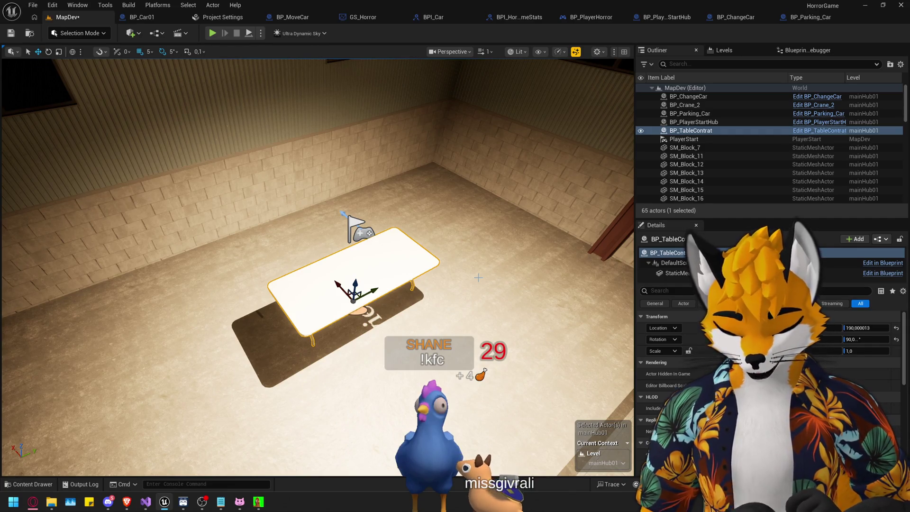
pyautogui.hotkey('ctrl', 'z')
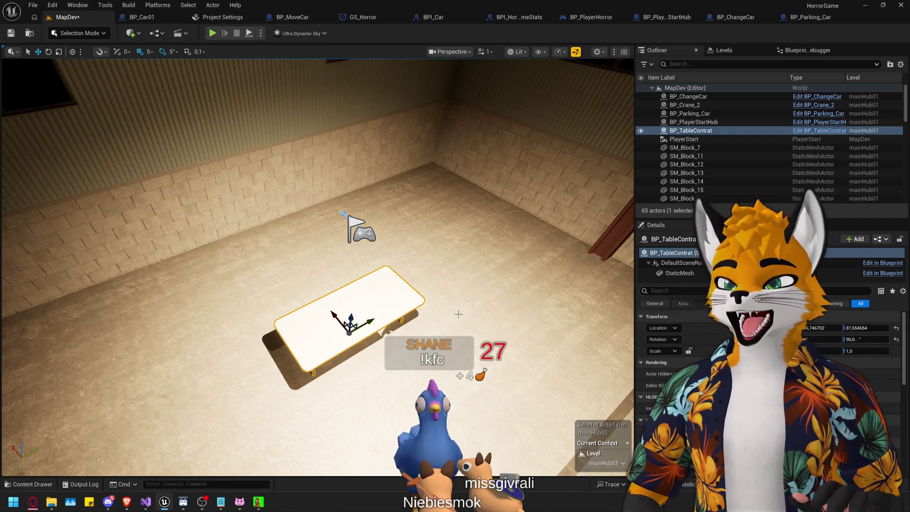
pyautogui.moveTo(479, 277); pyautogui.dragTo(412, 217)
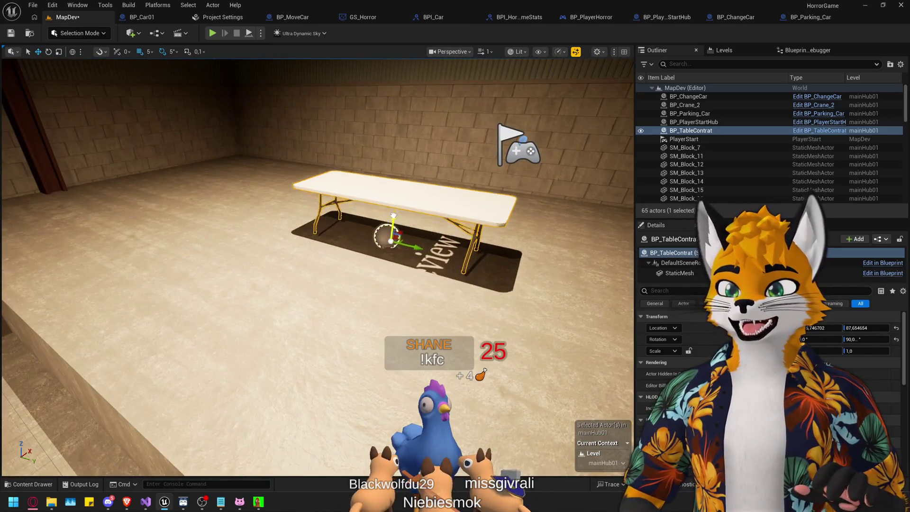
pyautogui.hotkey('ctrl', 'z')
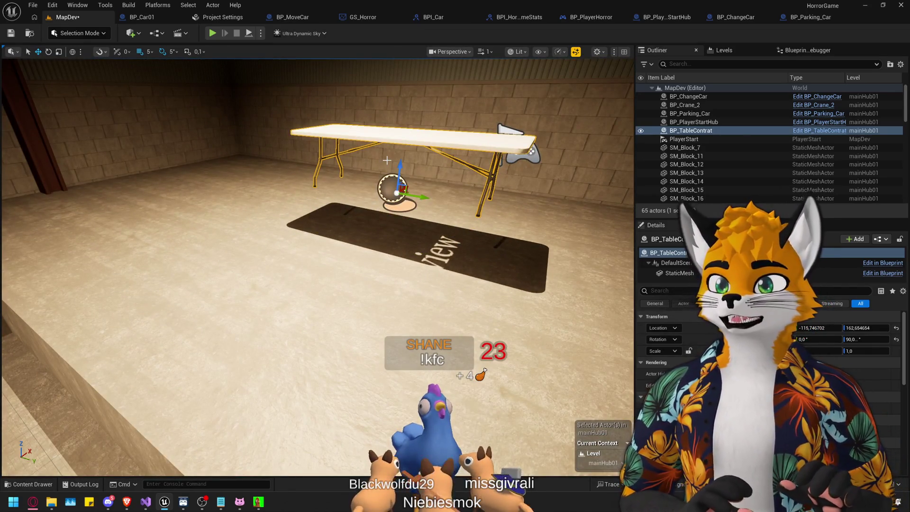
pyautogui.hotkey('ctrl', 'z')
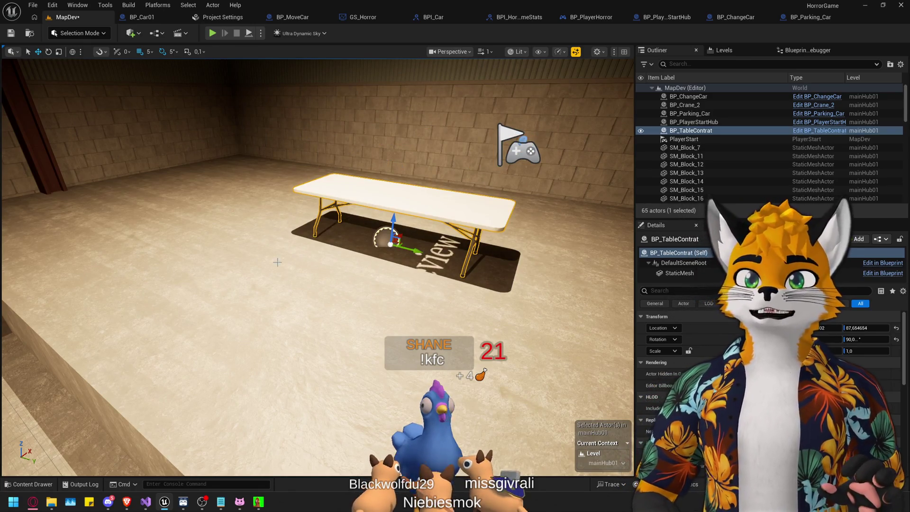
pyautogui.moveTo(387, 161)
pyautogui.mouseDown()
pyautogui.moveTo(313, 190)
pyautogui.moveTo(361, 190)
pyautogui.mouseUp()
pyautogui.press('f')
pyautogui.moveTo(277, 261)
pyautogui.mouseDown()
pyautogui.moveTo(266, 257)
pyautogui.moveTo(277, 261)
pyautogui.mouseUp()
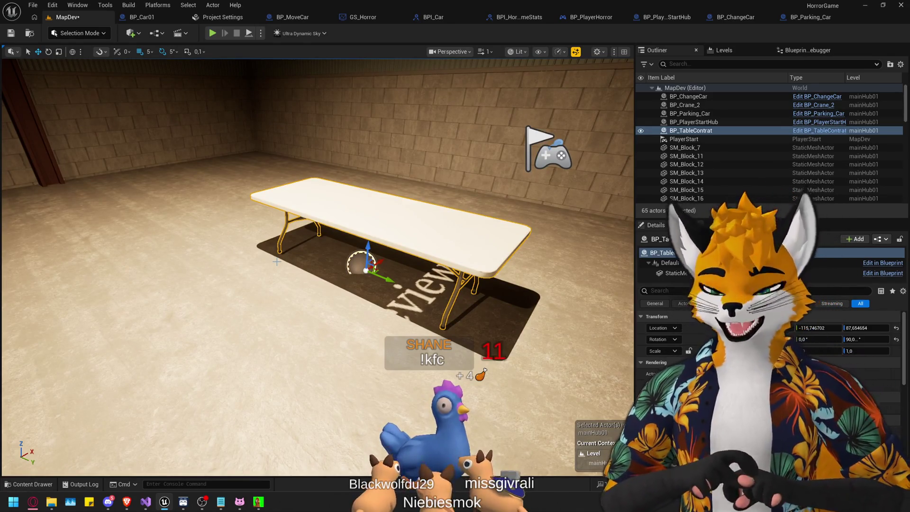
pyautogui.moveTo(211, 298)
pyautogui.mouseDown()
pyautogui.moveTo(200, 285)
pyautogui.moveTo(212, 297)
pyautogui.mouseUp()
pyautogui.moveTo(359, 237); pyautogui.dragTo(303, 222)
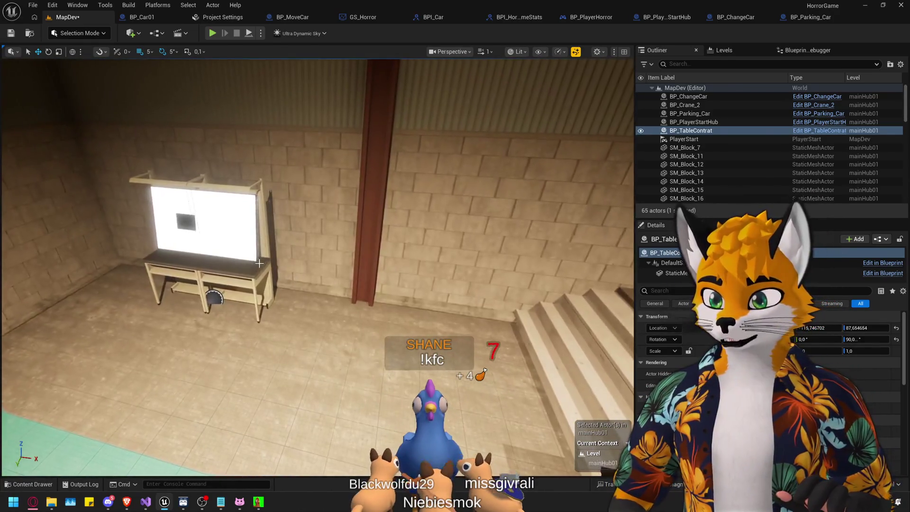
pyautogui.click(164, 302)
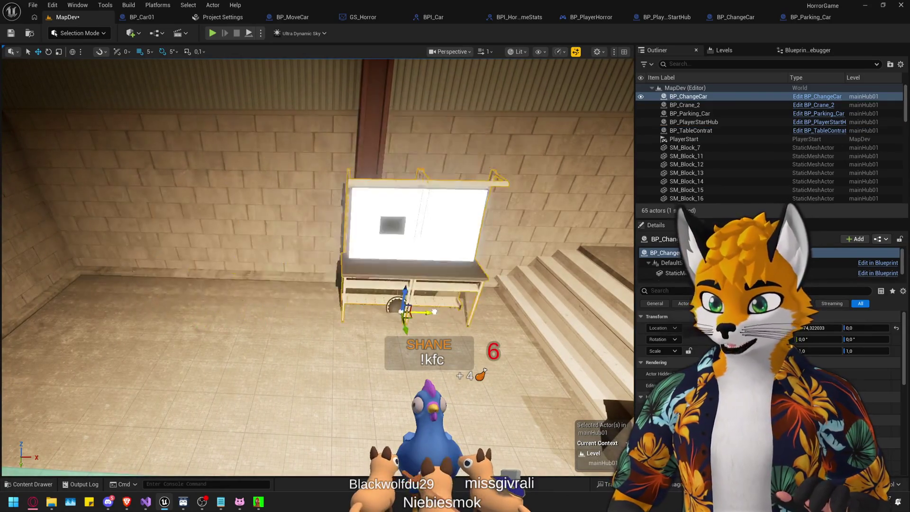
pyautogui.moveTo(387, 316); pyautogui.dragTo(247, 302)
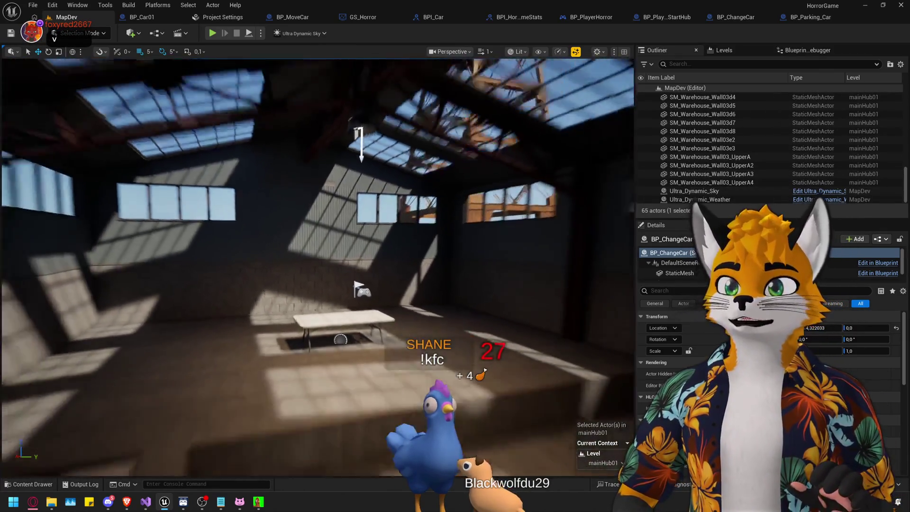
pyautogui.press('w')
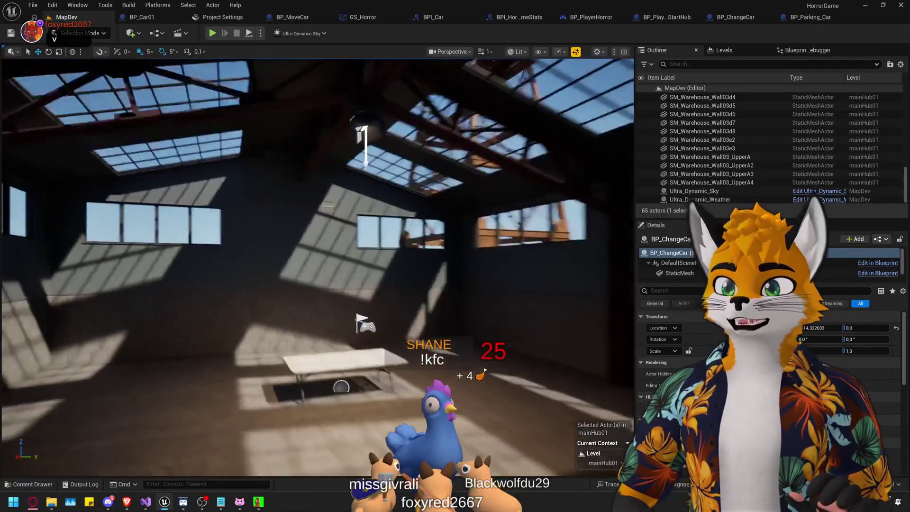
pyautogui.press('s')
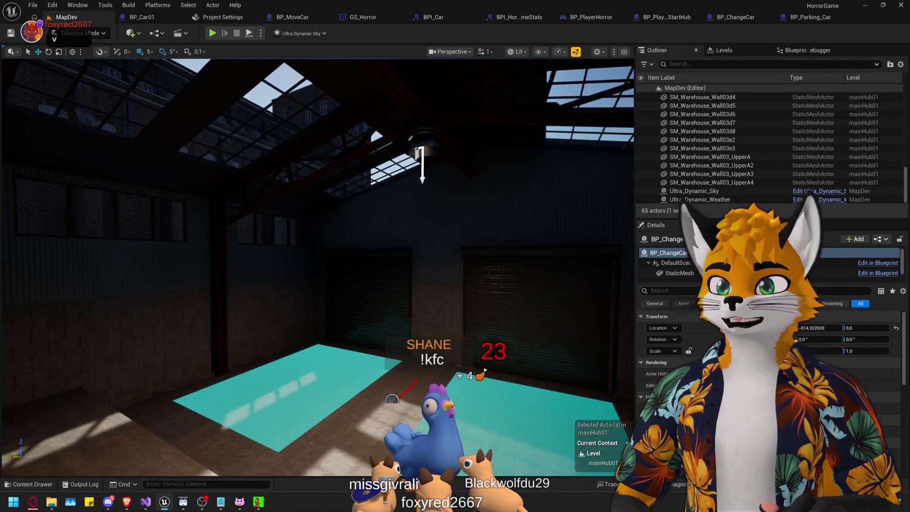
pyautogui.press('w')
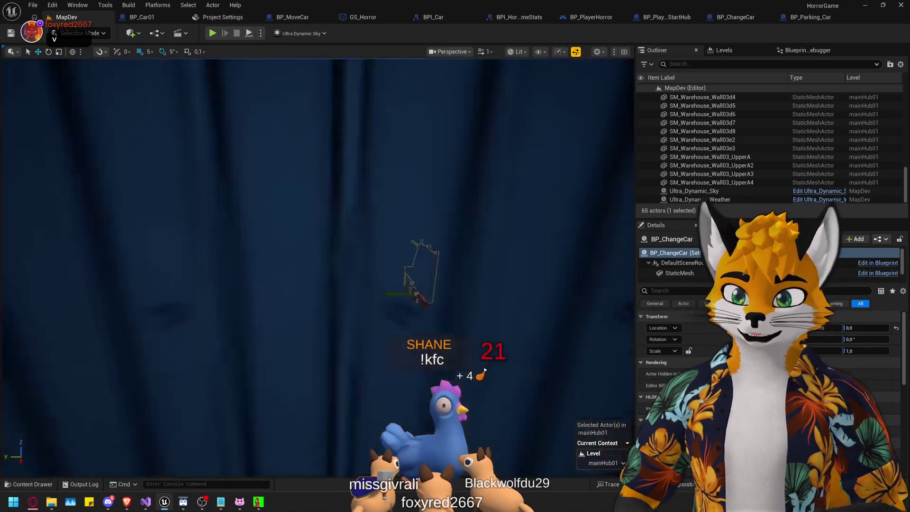
pyautogui.rightClick(386, 285)
pyautogui.write('zd')
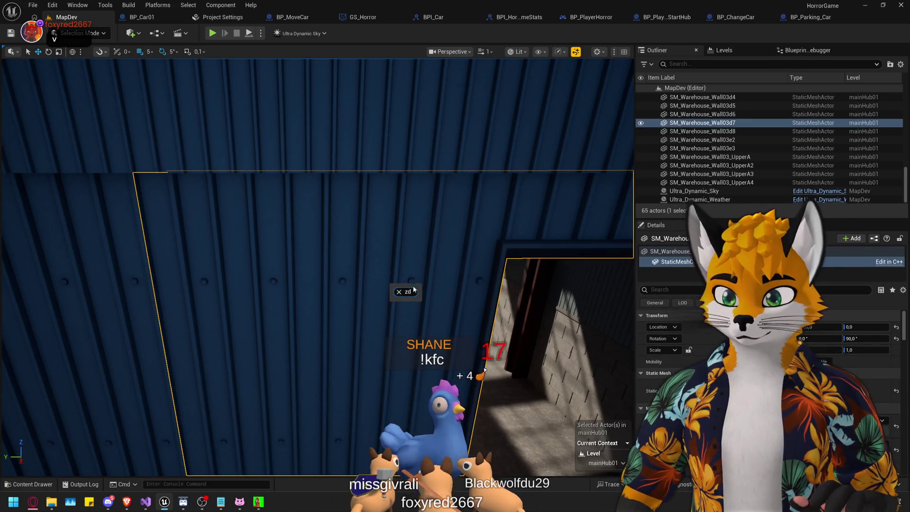
pyautogui.write('s')
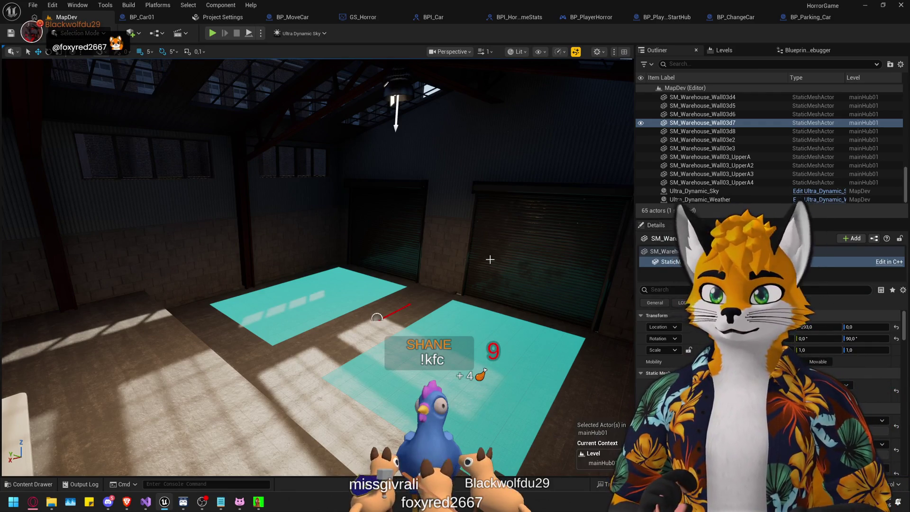
pyautogui.moveTo(490, 259)
pyautogui.mouseDown()
pyautogui.moveTo(495, 268)
pyautogui.moveTo(455, 246)
pyautogui.moveTo(455, 228)
pyautogui.moveTo(450, 256)
pyautogui.moveTo(436, 214)
pyautogui.moveTo(429, 233)
pyautogui.moveTo(422, 213)
pyautogui.moveTo(412, 237)
pyautogui.moveTo(407, 228)
pyautogui.mouseUp()
# Open Assets > EuropeanAlleys > Meshes in the Content Drawer and place SM_Building_17 in the level.
pyautogui.hotkey('ctrl', 'space')
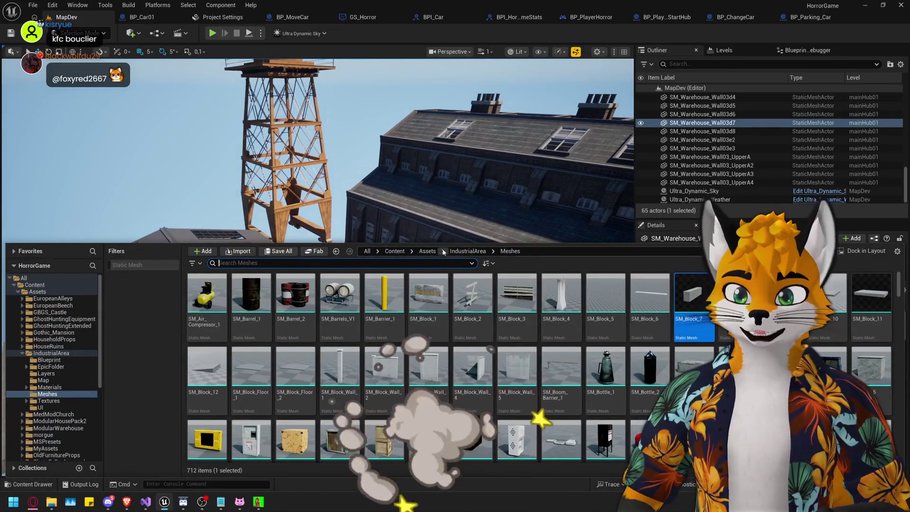
pyautogui.click(427, 252)
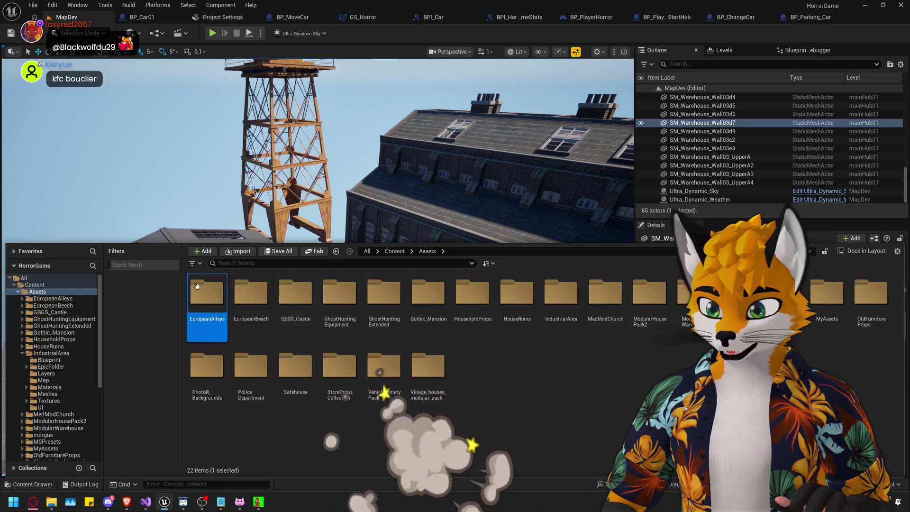
pyautogui.doubleClick(198, 287)
pyautogui.doubleClick(342, 299)
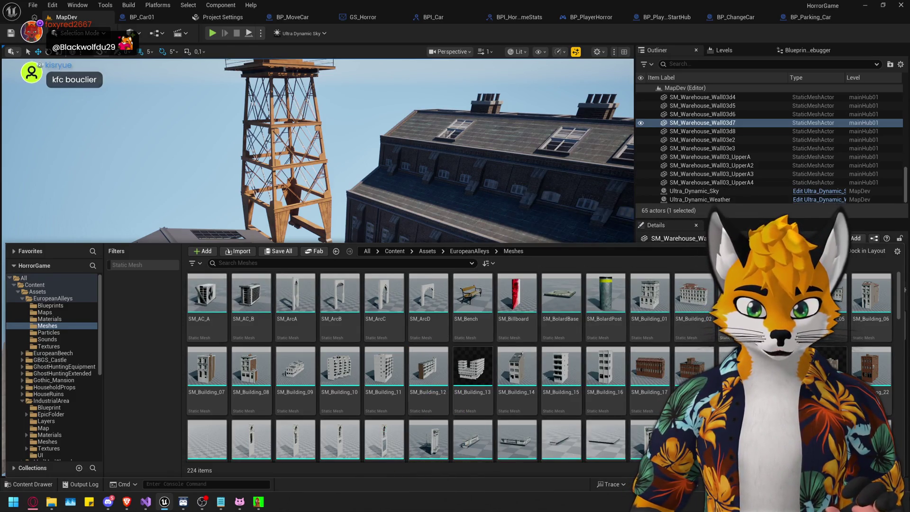
pyautogui.moveTo(656, 370)
pyautogui.mouseDown()
pyautogui.moveTo(199, 223)
pyautogui.moveTo(169, 197)
pyautogui.mouseUp()
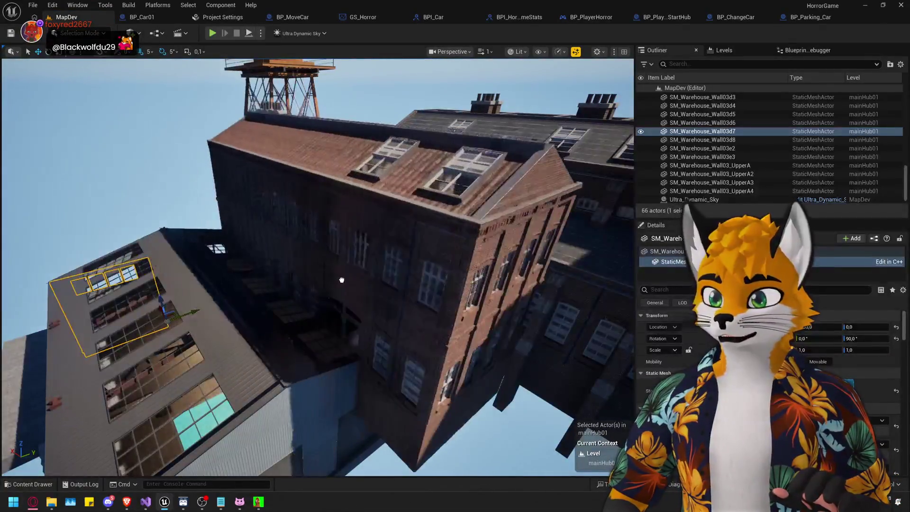
pyautogui.click(298, 271)
pyautogui.moveTo(324, 286); pyautogui.dragTo(323, 242)
# Place SM_Building_18 from the Content Drawer and frame it beside the crane.
pyautogui.hotkey('ctrl', 'space')
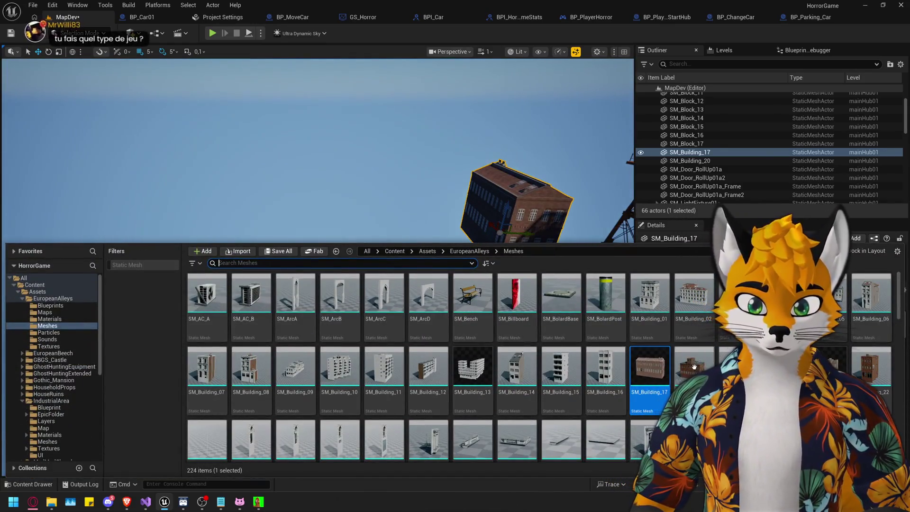
pyautogui.moveTo(695, 372); pyautogui.dragTo(416, 189)
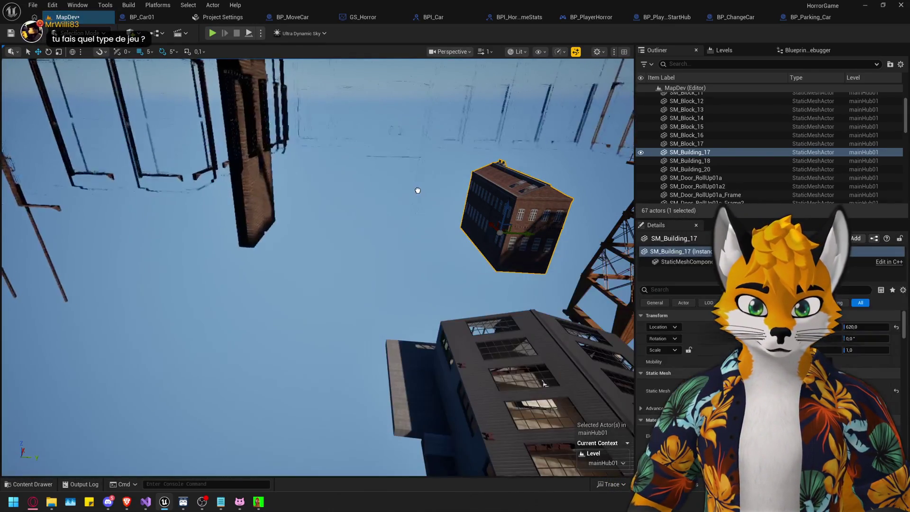
pyautogui.press('f')
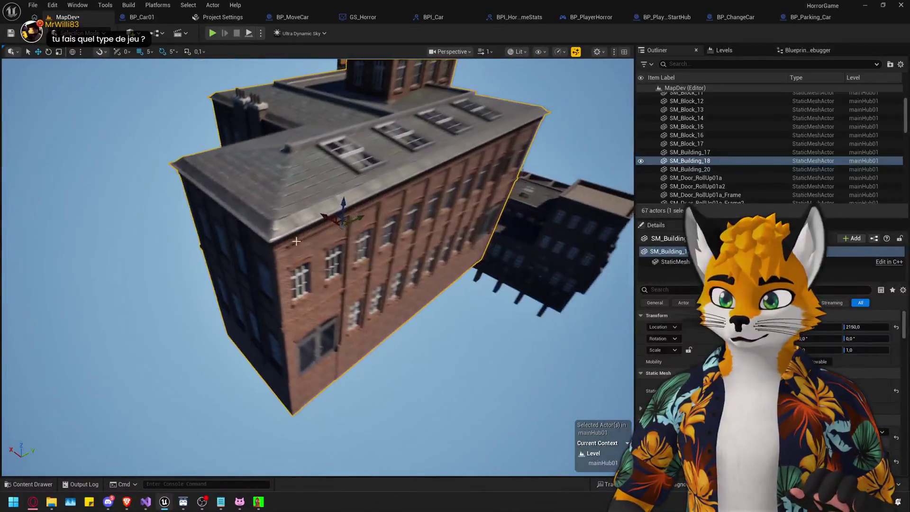
pyautogui.moveTo(168, 132); pyautogui.dragTo(173, 104)
# Add SM_Building_21 to the level, then delete it again.
pyautogui.hotkey('ctrl', 'space')
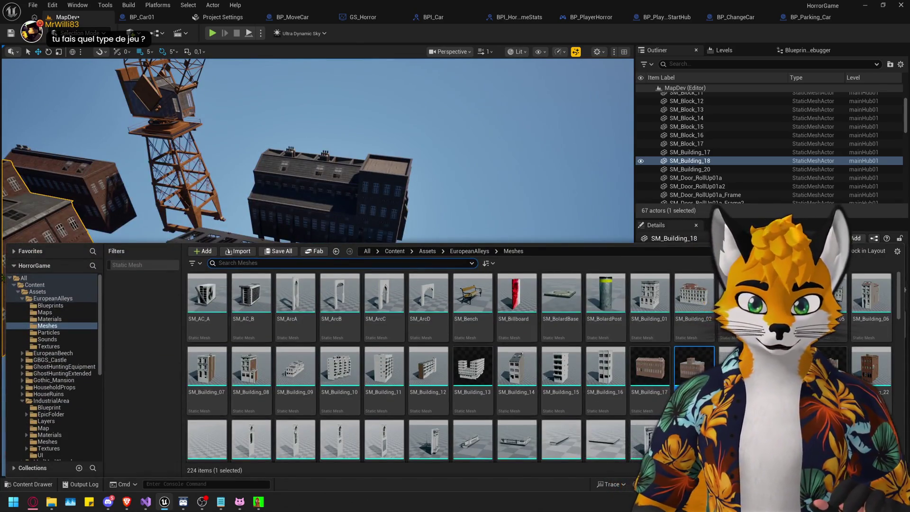
pyautogui.moveTo(441, 190); pyautogui.dragTo(441, 190)
pyautogui.hotkey('ctrl', 'space')
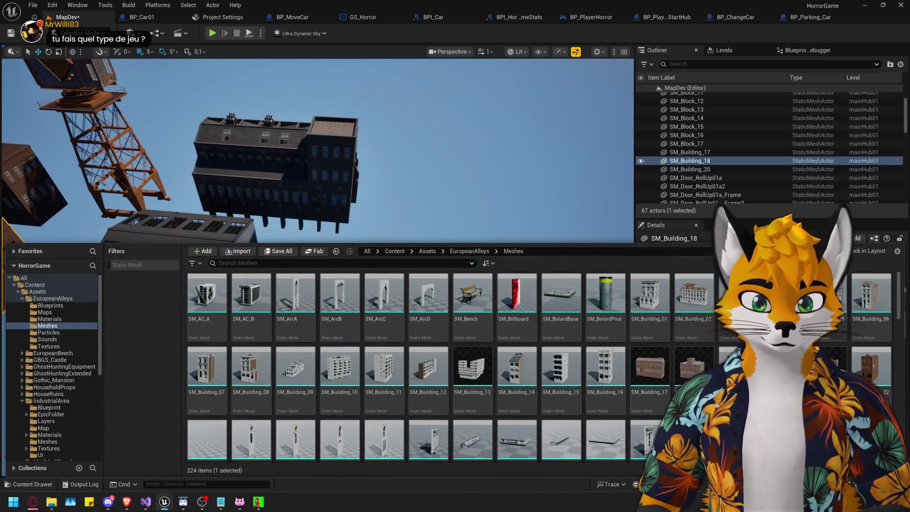
pyautogui.moveTo(828, 368); pyautogui.dragTo(469, 181)
pyautogui.press('f')
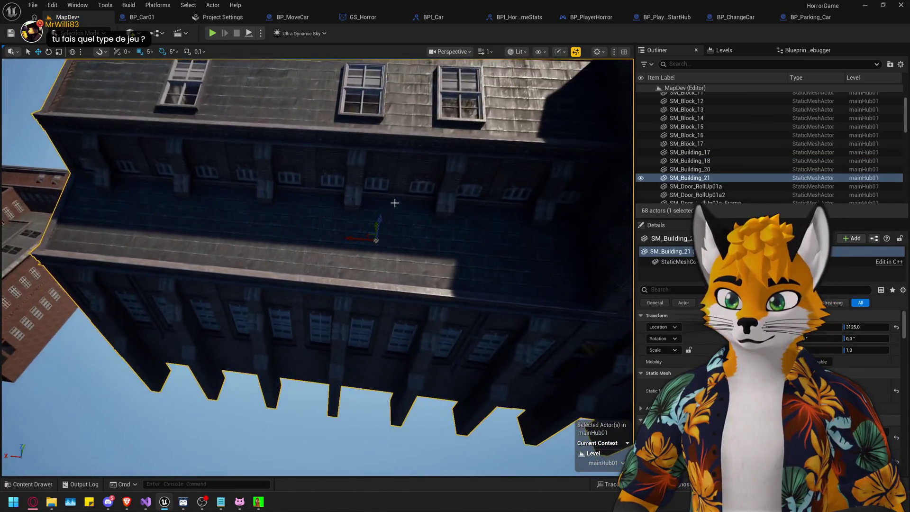
pyautogui.moveTo(379, 221)
pyautogui.mouseDown()
pyautogui.moveTo(332, 380)
pyautogui.moveTo(348, 431)
pyautogui.moveTo(360, 255)
pyautogui.moveTo(427, 256)
pyautogui.moveTo(465, 218)
pyautogui.moveTo(479, 321)
pyautogui.moveTo(451, 309)
pyautogui.moveTo(475, 299)
pyautogui.moveTo(439, 263)
pyautogui.mouseUp()
pyautogui.press('Delete')
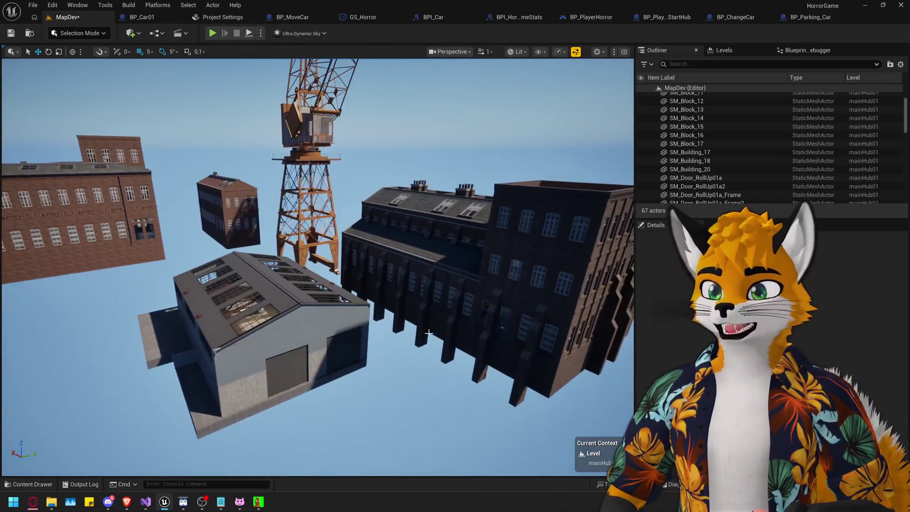
# Scroll through the EuropeanAlleys meshes in the Content Drawer.
pyautogui.hotkey('ctrl', 'space')
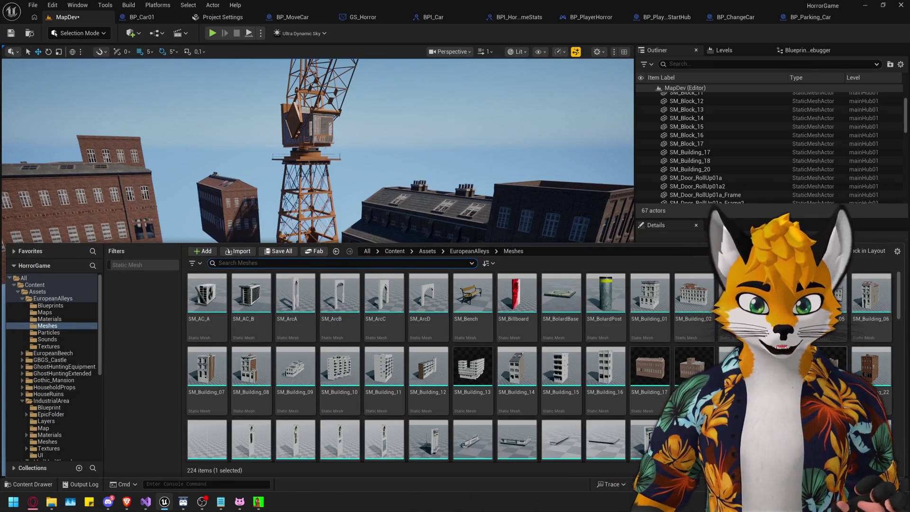
pyautogui.scroll(-3, 870, 374)
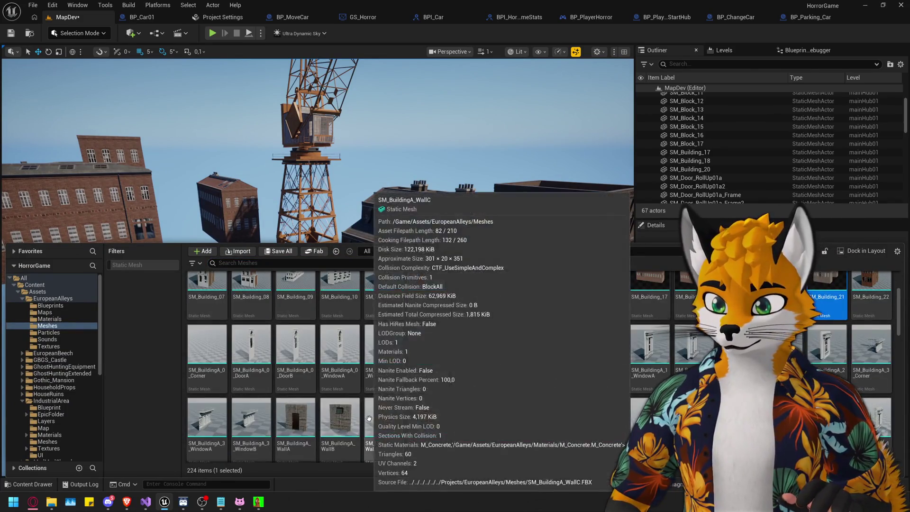
pyautogui.scroll(-5, 655, 371)
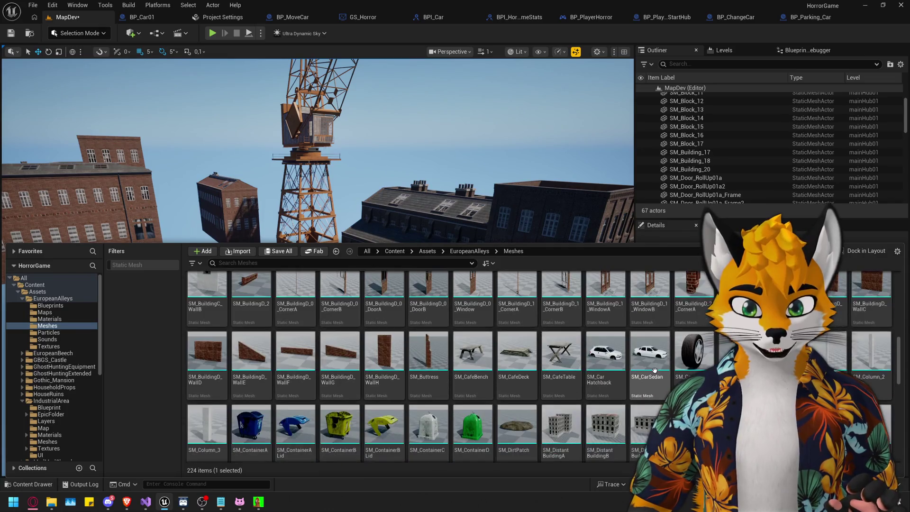
pyautogui.scroll(-10, 655, 371)
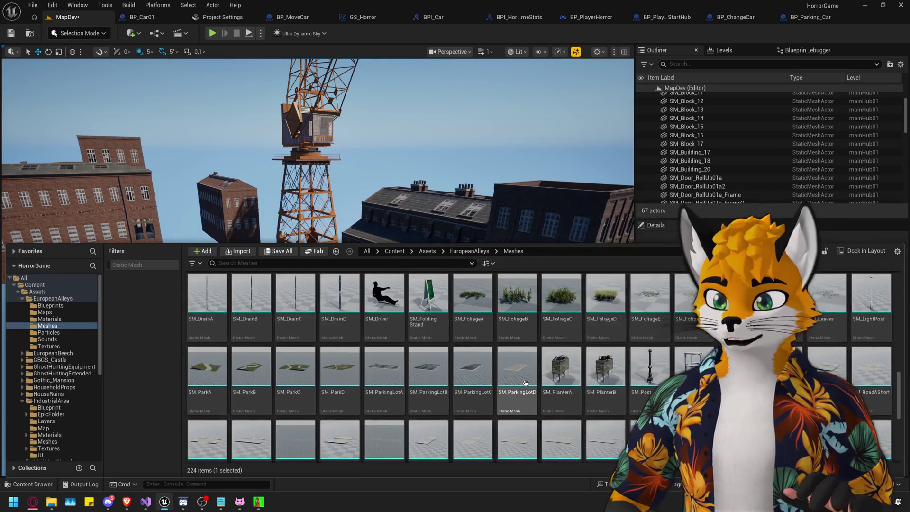
pyautogui.scroll(-3, 526, 382)
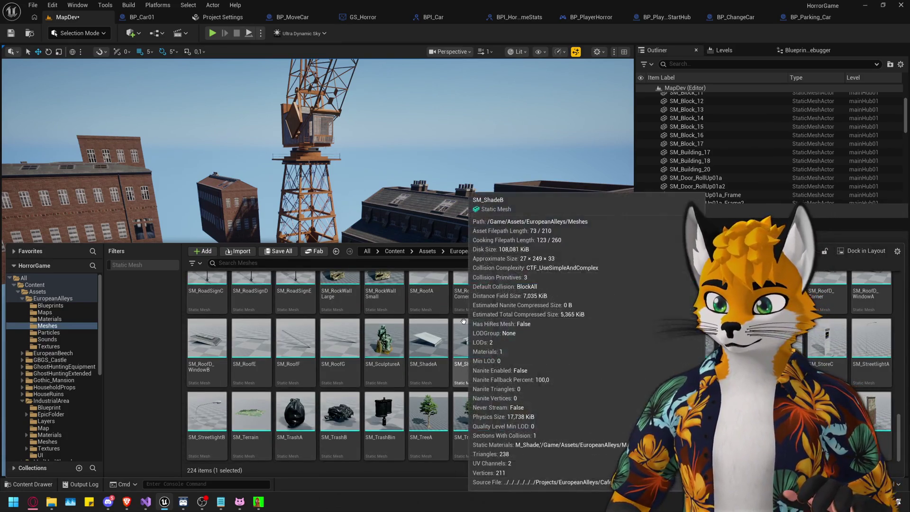
pyautogui.scroll(2, 341, 377)
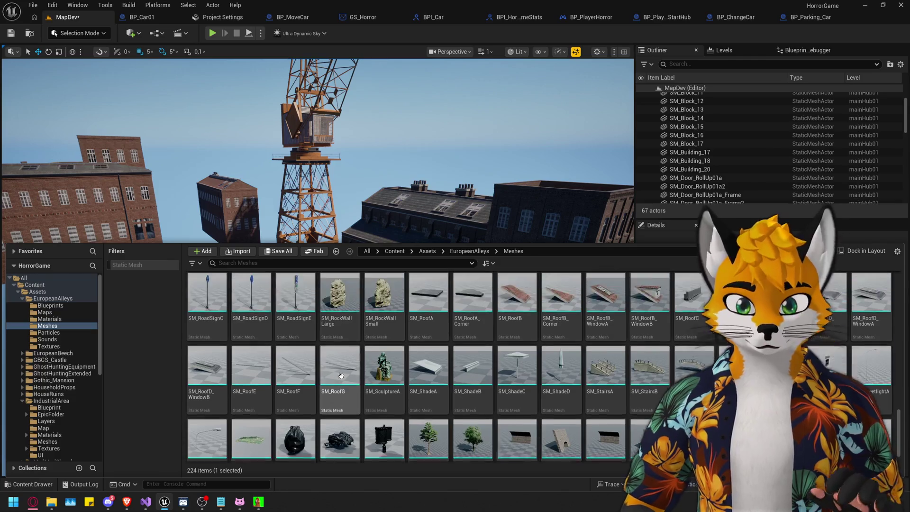
pyautogui.scroll(6, 379, 398)
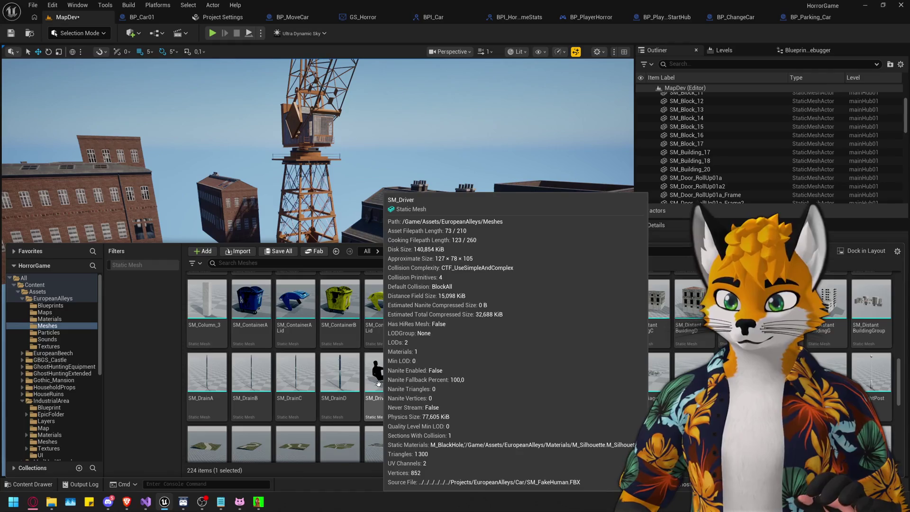
pyautogui.scroll(2, 688, 371)
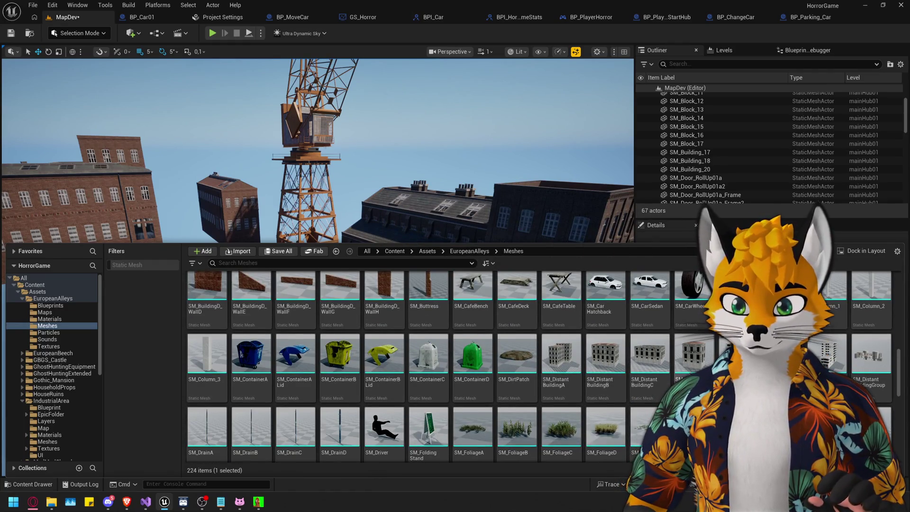
pyautogui.scroll(1, 688, 373)
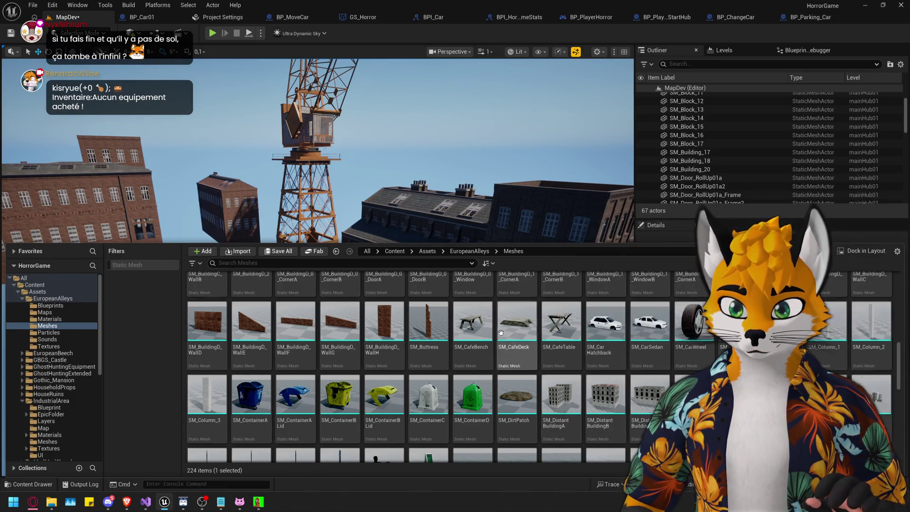
# Select SM_Building_17, shift it slightly sideways and set its yaw rotation to 90°.
pyautogui.moveTo(332, 190)
pyautogui.mouseDown()
pyautogui.moveTo(322, 181)
pyautogui.moveTo(337, 187)
pyautogui.mouseUp()
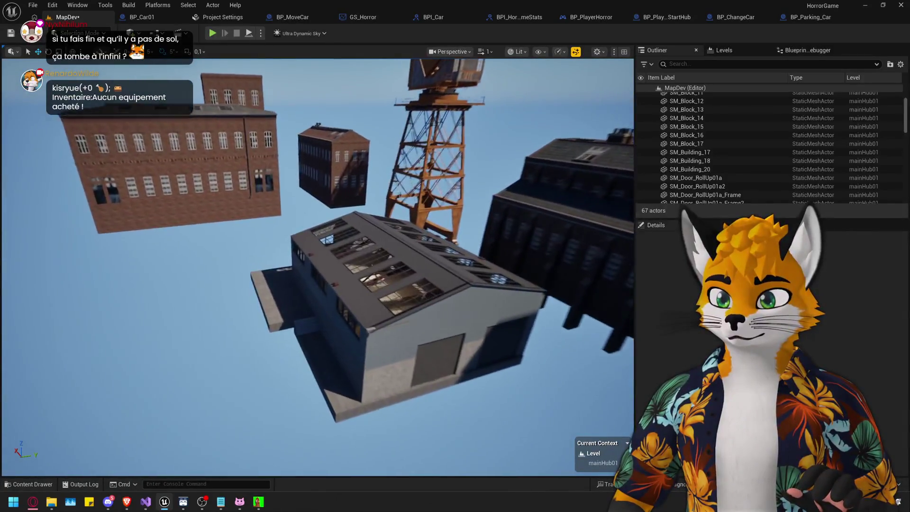
pyautogui.moveTo(266, 223); pyautogui.dragTo(262, 157)
pyautogui.click(265, 224)
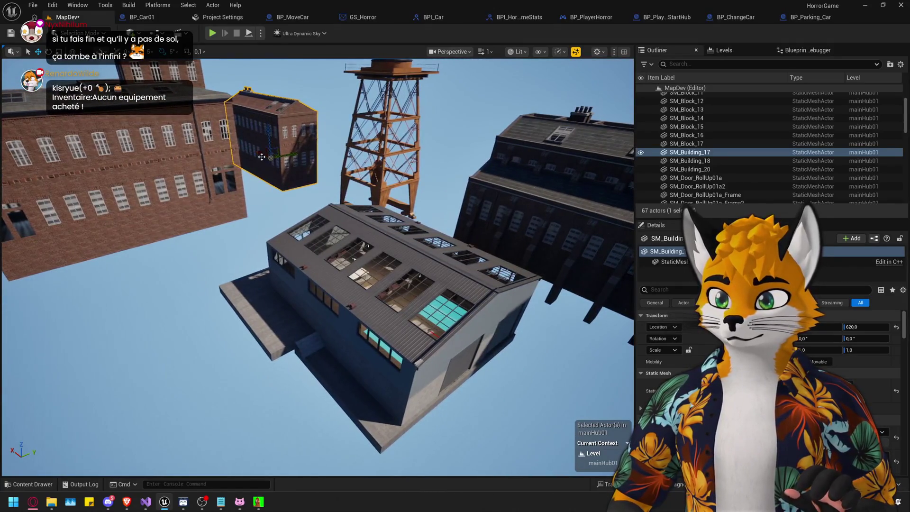
pyautogui.press('f')
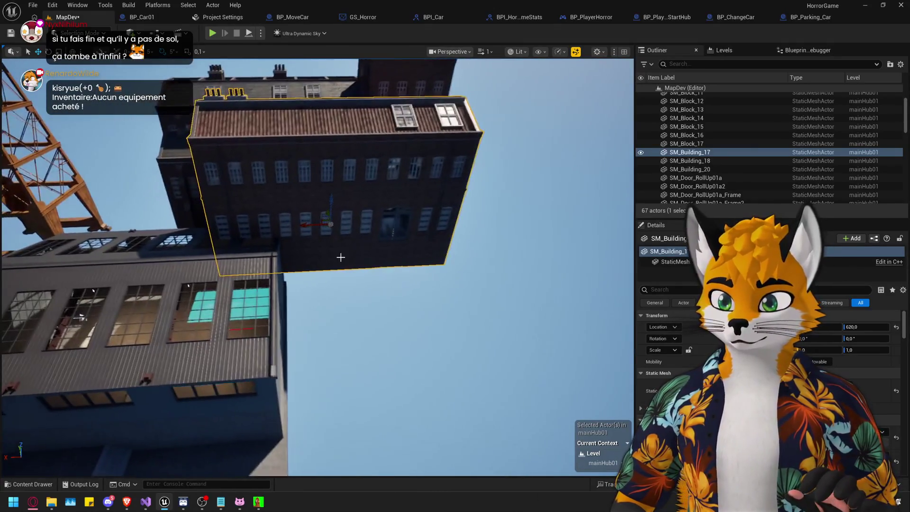
pyautogui.moveTo(304, 227); pyautogui.dragTo(378, 232)
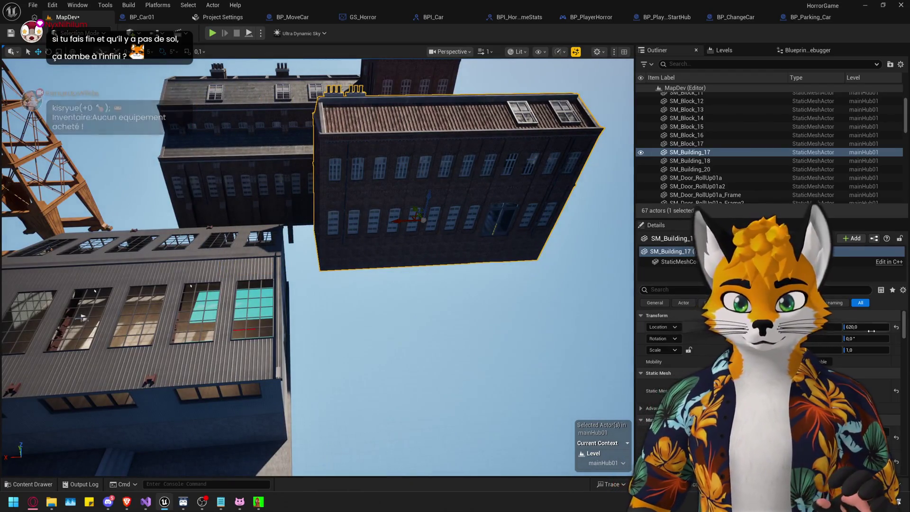
pyautogui.click(871, 338)
pyautogui.write('90')
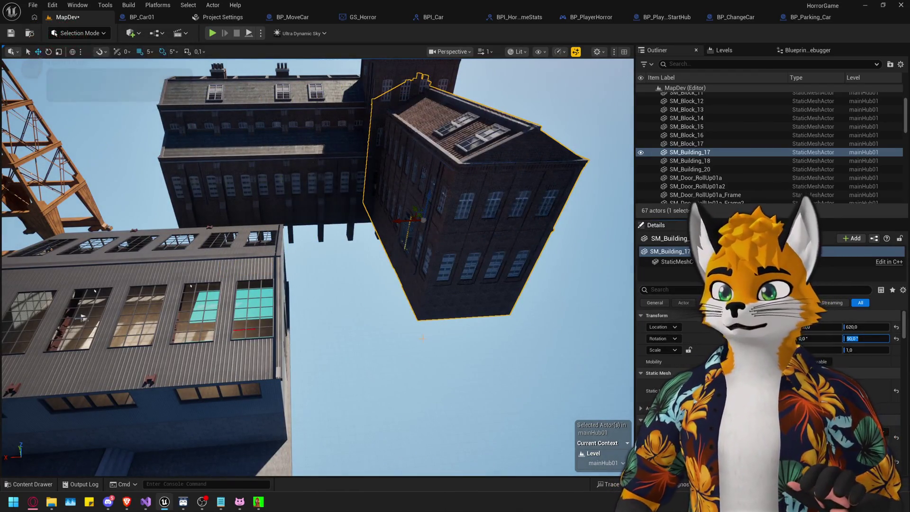
pyautogui.press('Return')
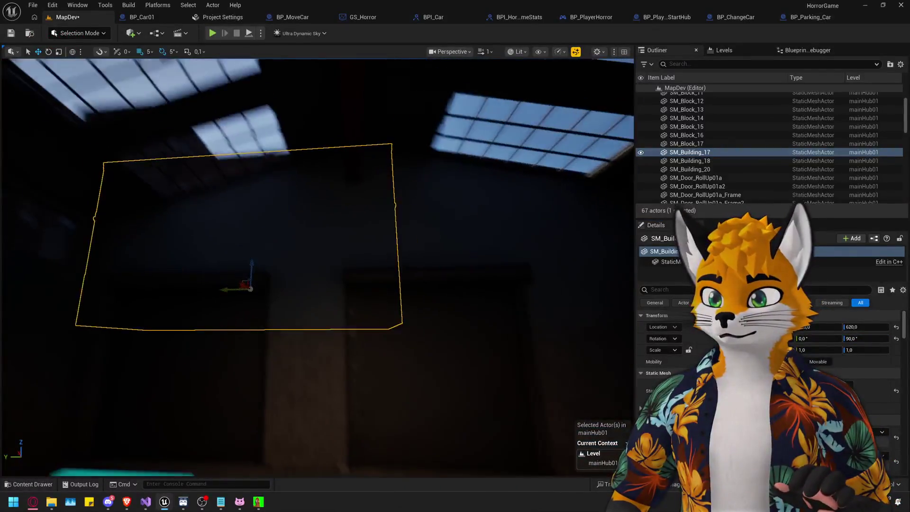
pyautogui.moveTo(445, 313); pyautogui.dragTo(445, 314)
pyautogui.moveTo(349, 385)
pyautogui.mouseDown()
pyautogui.moveTo(305, 373)
pyautogui.moveTo(281, 343)
pyautogui.mouseUp()
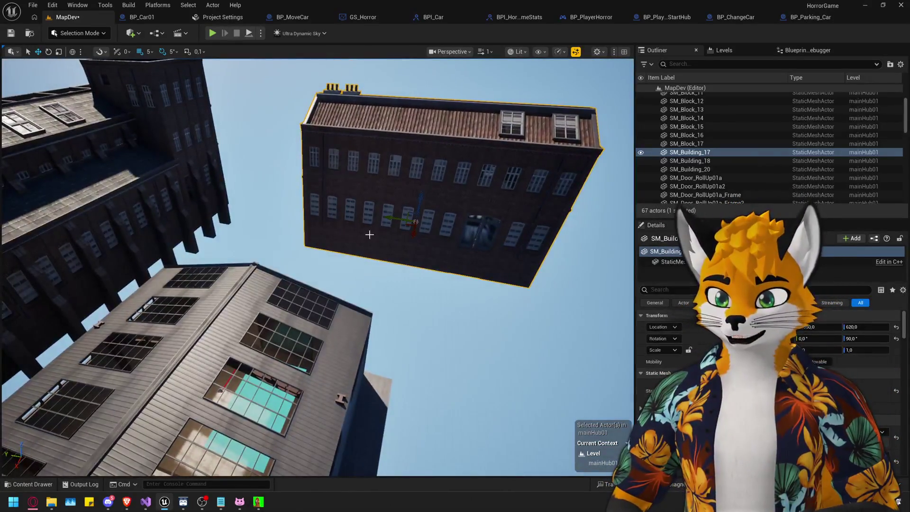
pyautogui.moveTo(405, 264); pyautogui.dragTo(486, 412)
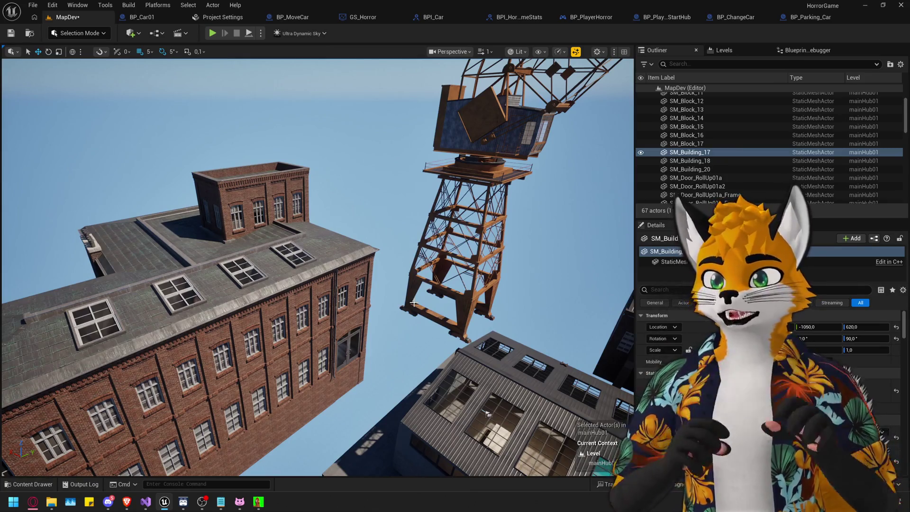
# Select SM_Building_18 and set its Rotation Yaw to 180°.
pyautogui.click(279, 327)
pyautogui.press('f')
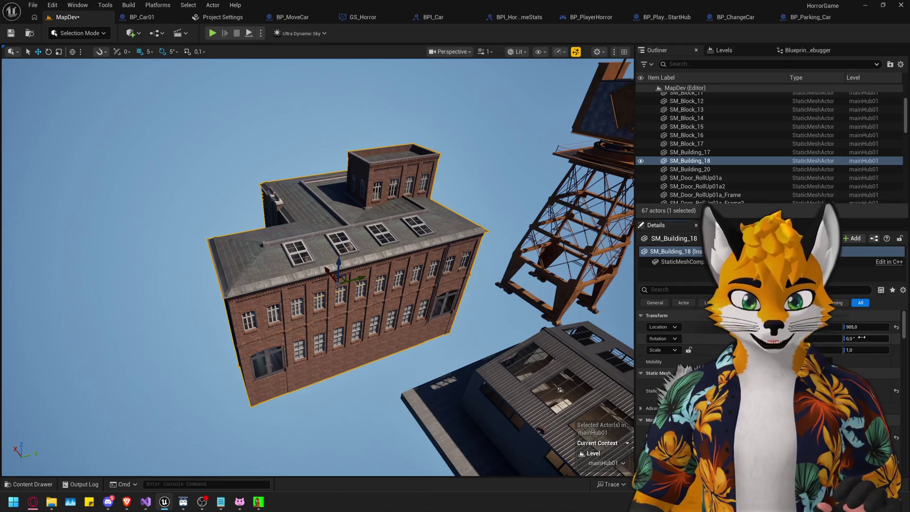
pyautogui.write('108')
pyautogui.press('Return')
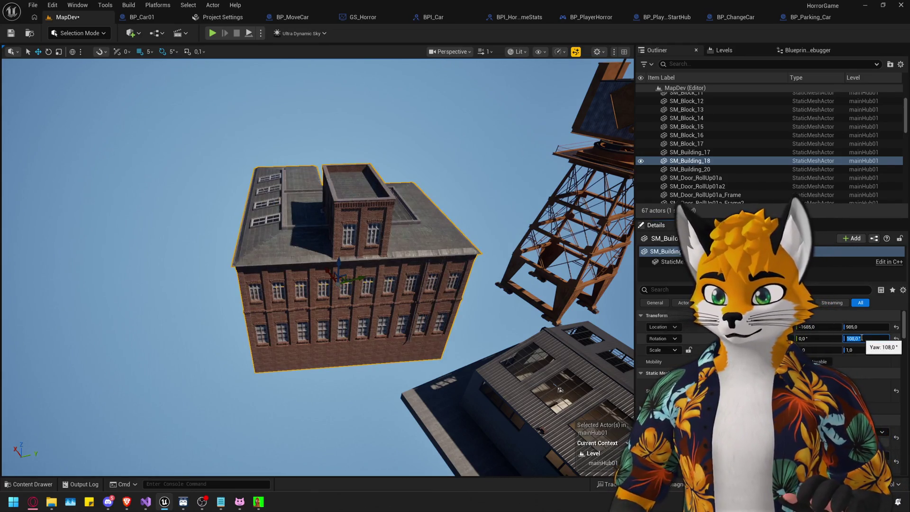
pyautogui.write('180')
pyautogui.press('Return')
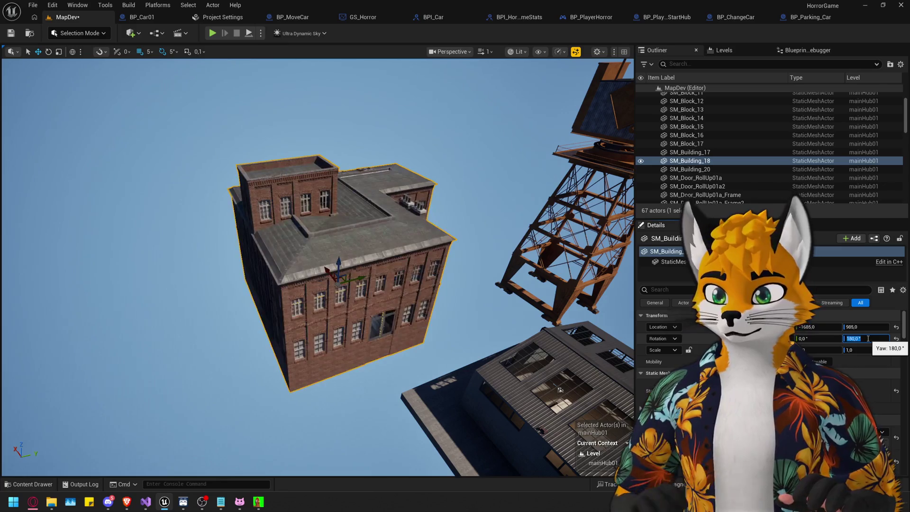
pyautogui.moveTo(491, 343)
pyautogui.mouseDown()
pyautogui.moveTo(470, 339)
pyautogui.moveTo(492, 343)
pyautogui.mouseUp()
# Lower SM_Building_18 to height 325 and fly into the warehouse to check it.
pyautogui.moveTo(348, 266)
pyautogui.mouseDown()
pyautogui.moveTo(350, 325)
pyautogui.moveTo(376, 350)
pyautogui.mouseUp()
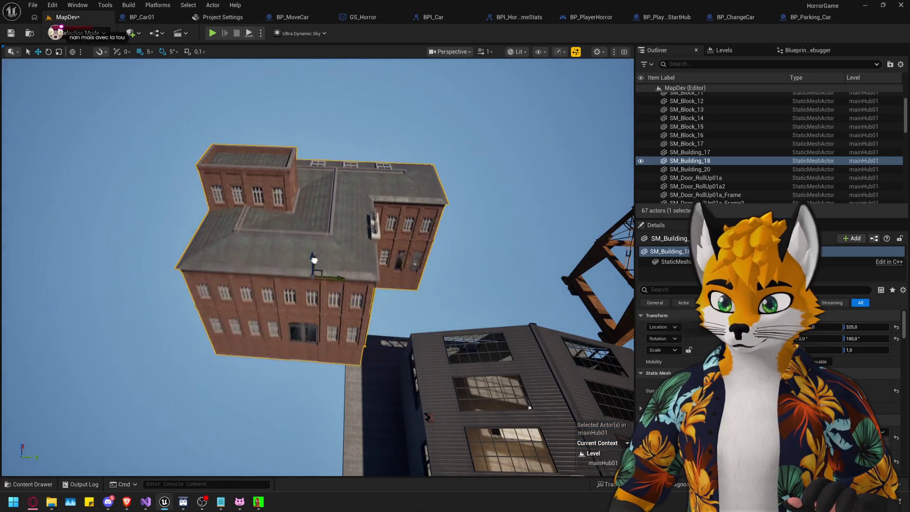
pyautogui.press('w')
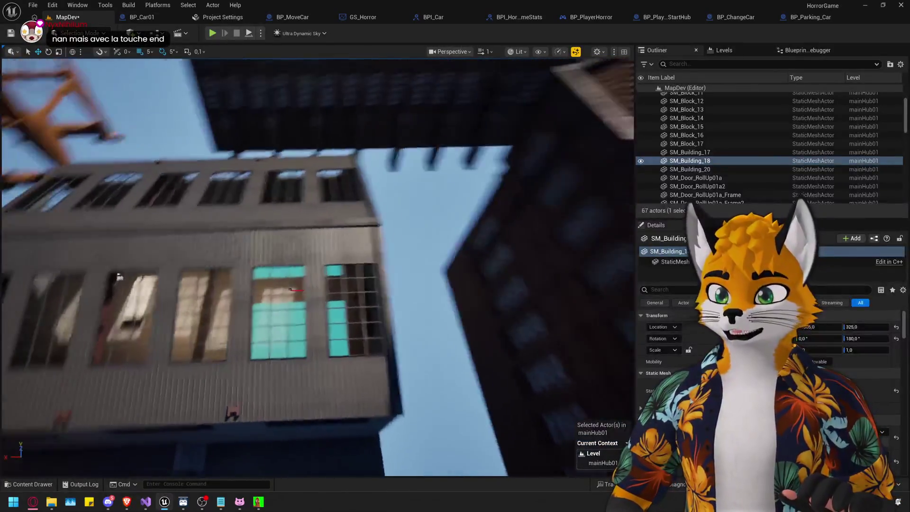
pyautogui.press('w')
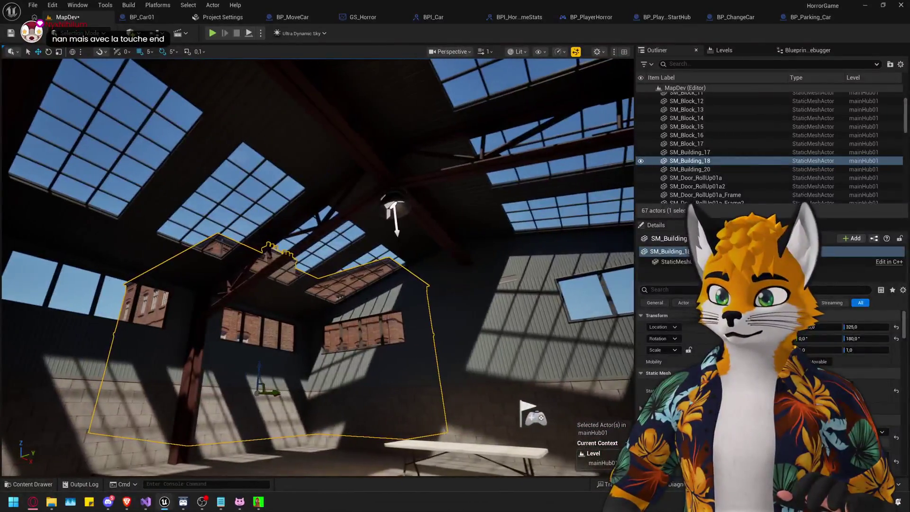
pyautogui.press('s')
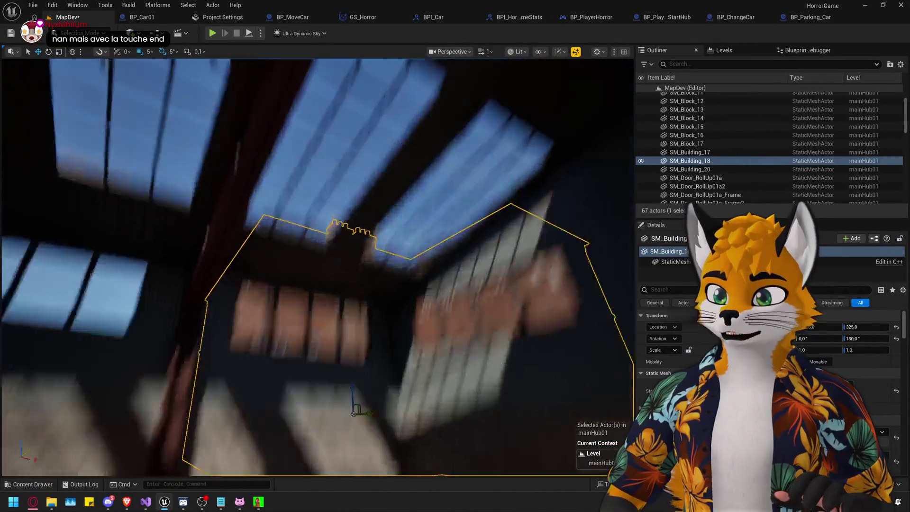
pyautogui.press('s')
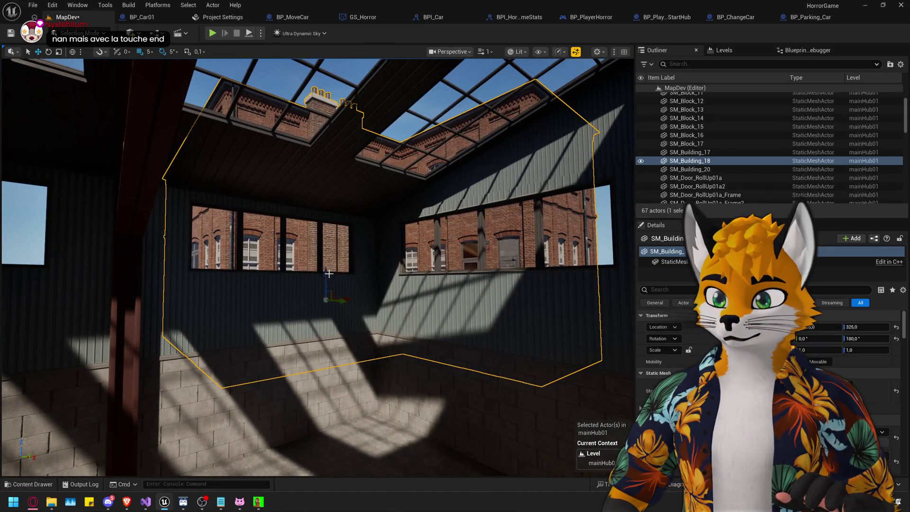
pyautogui.press('s')
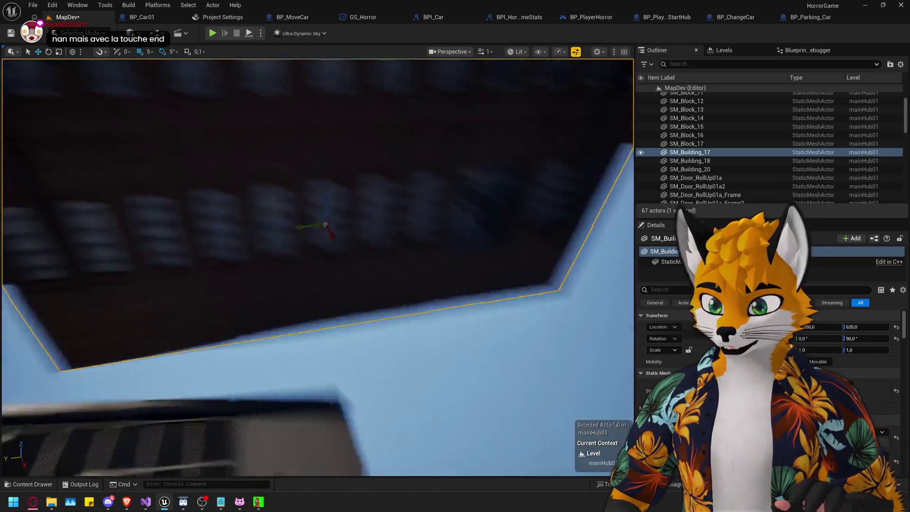
# Select SM_Building_17 and set its Rotation Yaw to 0°.
pyautogui.click(199, 285)
pyautogui.press('s')
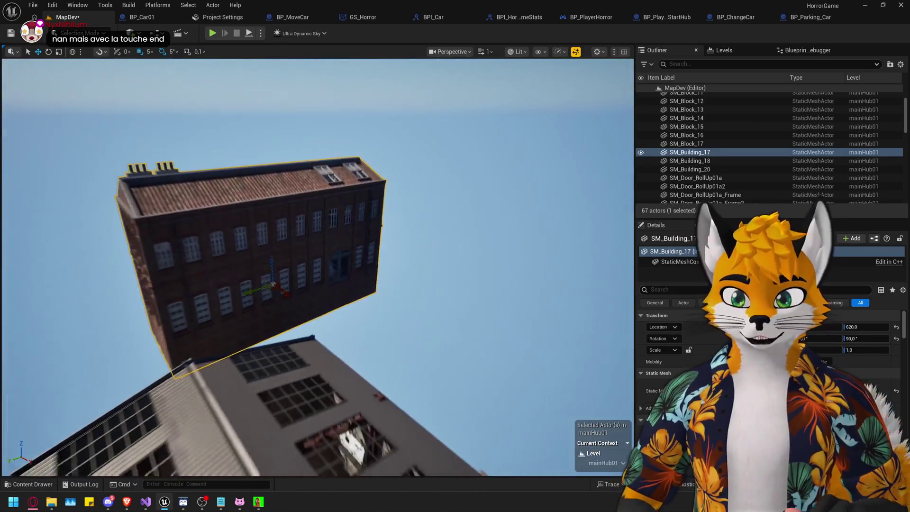
pyautogui.click(861, 338)
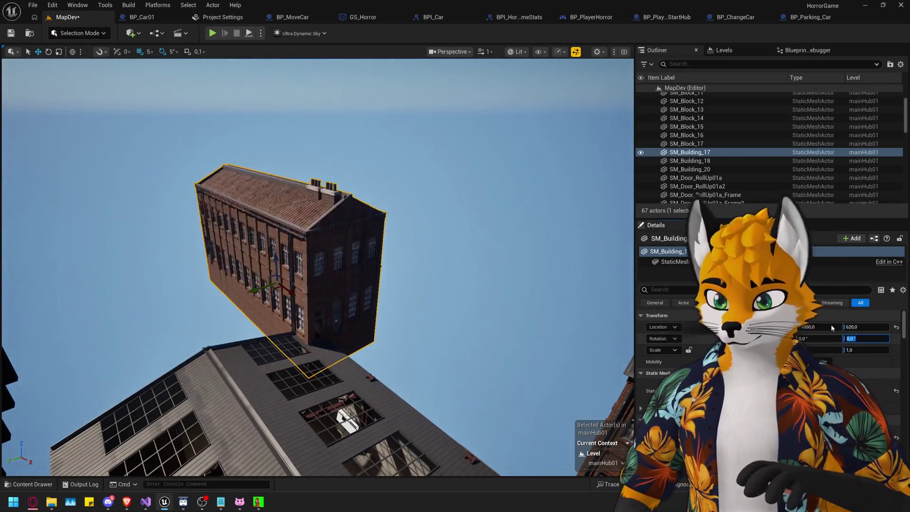
pyautogui.press('Return')
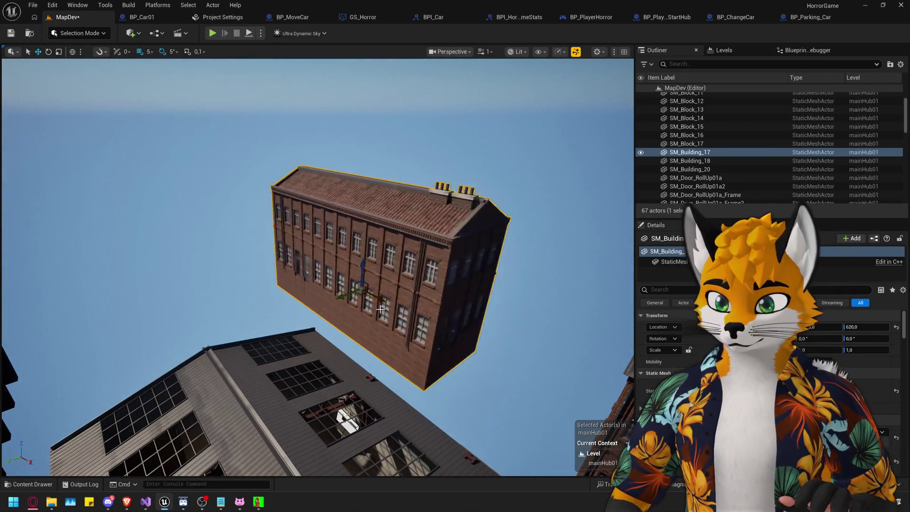
# Fly through the warehouse and out the skylight, then bring up the Content Drawer.
pyautogui.press('w')
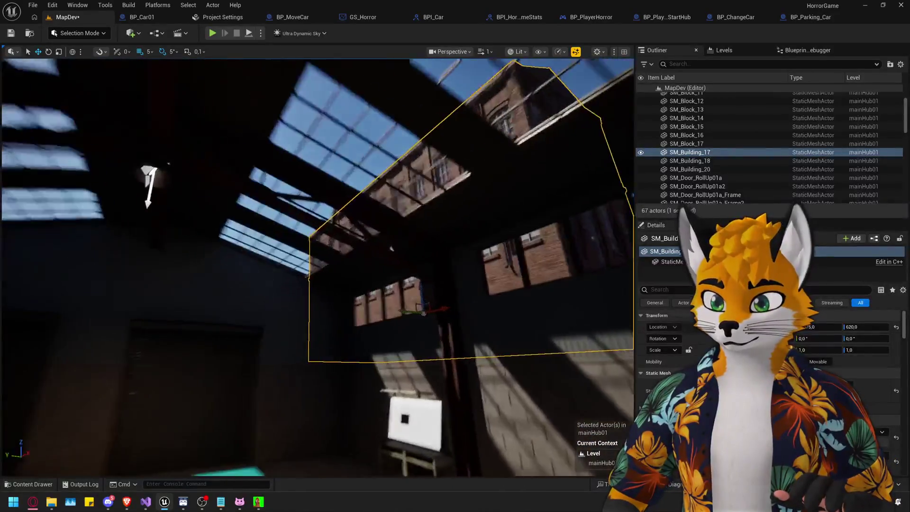
pyautogui.press('s')
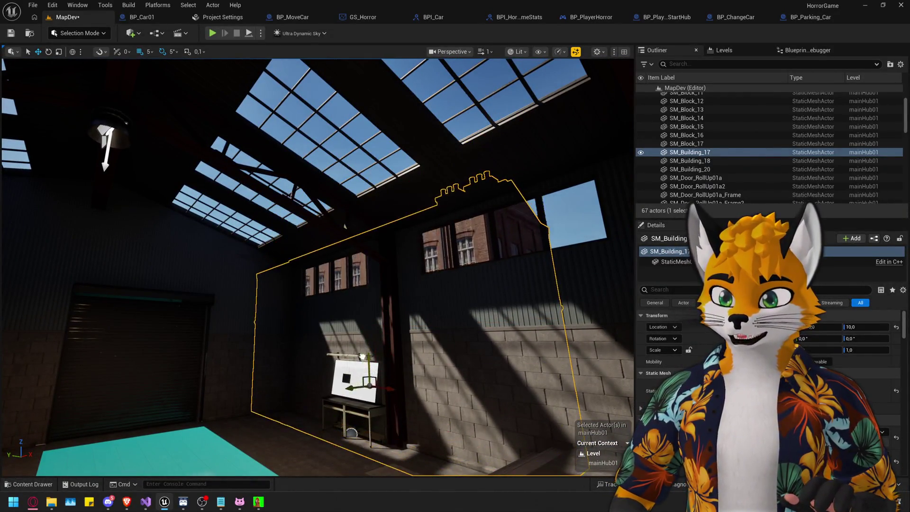
pyautogui.press('a')
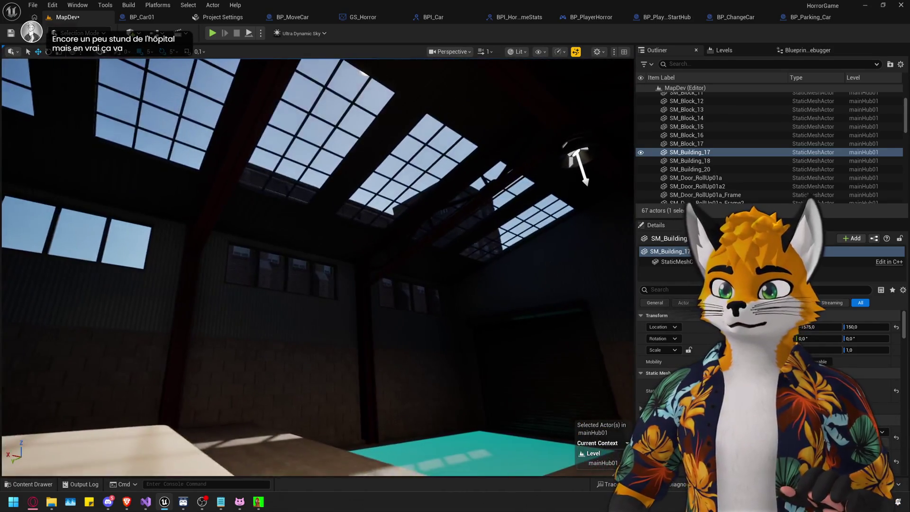
pyautogui.press('d')
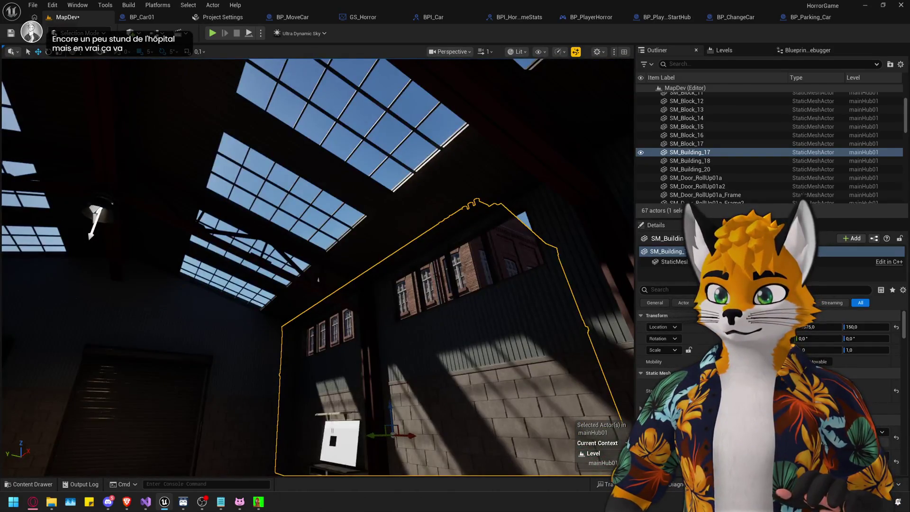
pyautogui.press('w')
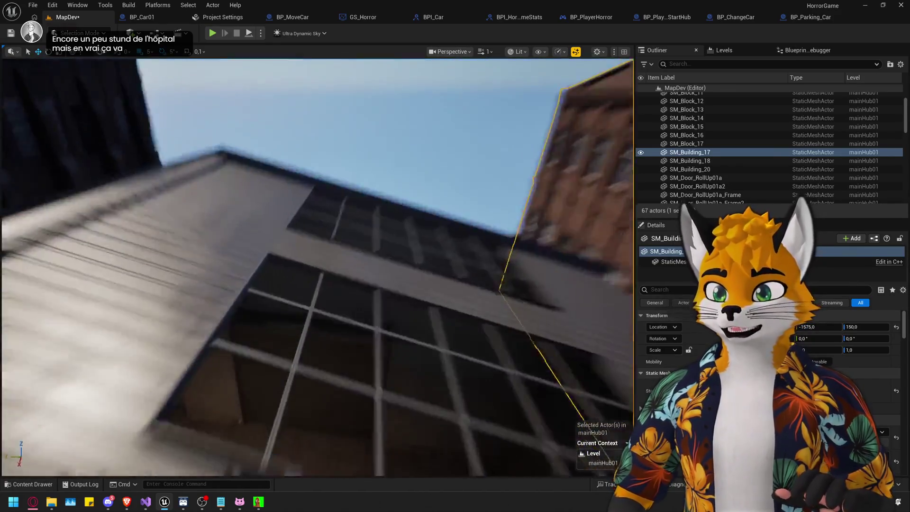
pyautogui.press('s')
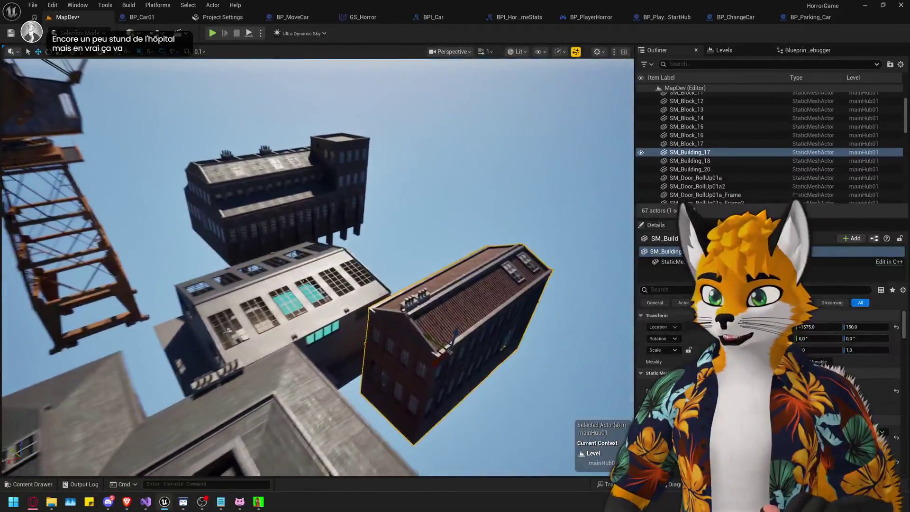
pyautogui.hotkey('ctrl', 'space')
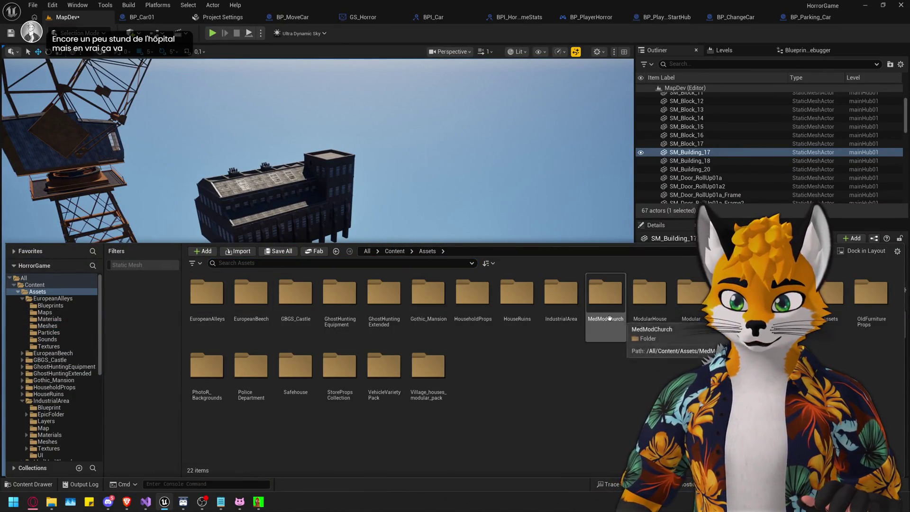
# Open IndustrialArea > Meshes and scroll through its assets.
pyautogui.doubleClick(562, 292)
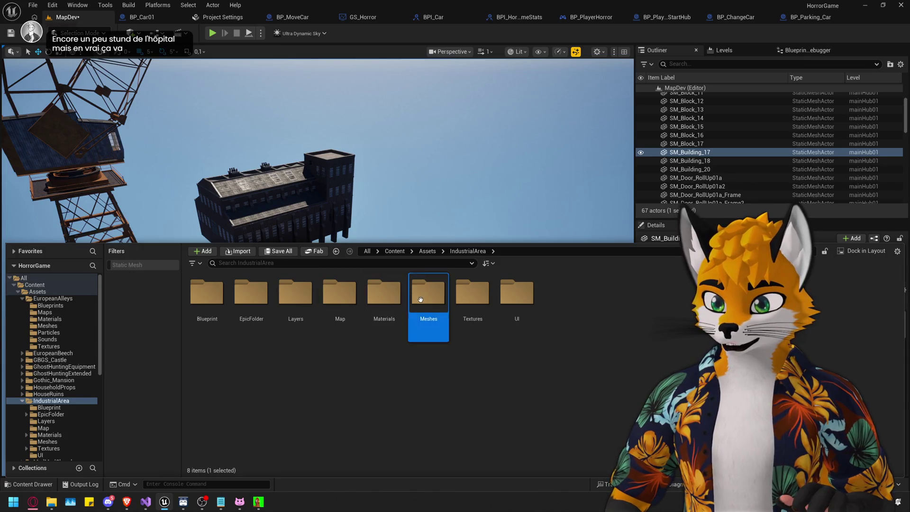
pyautogui.doubleClick(420, 299)
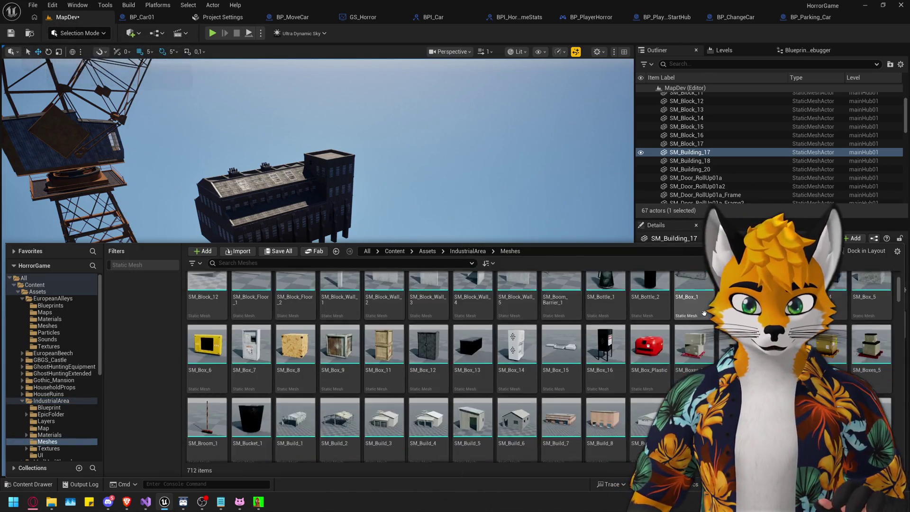
pyautogui.scroll(-3, 475, 356)
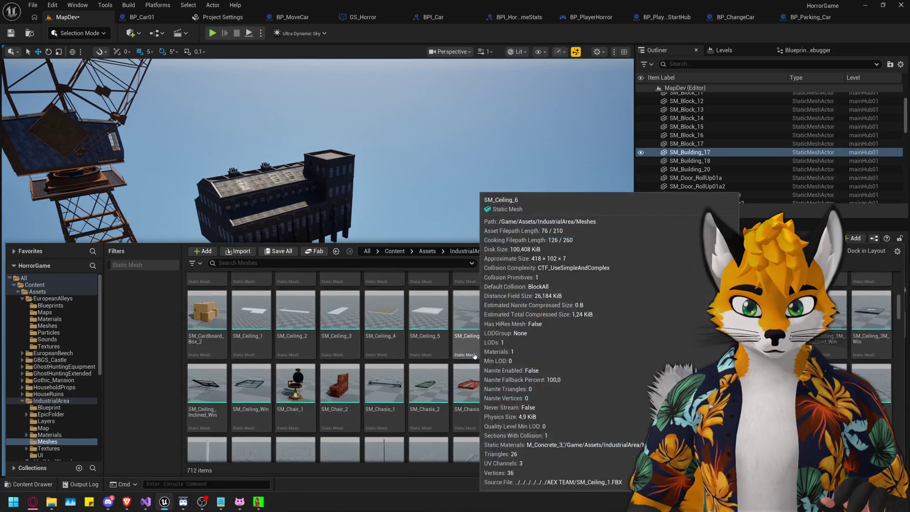
pyautogui.scroll(-9, 475, 356)
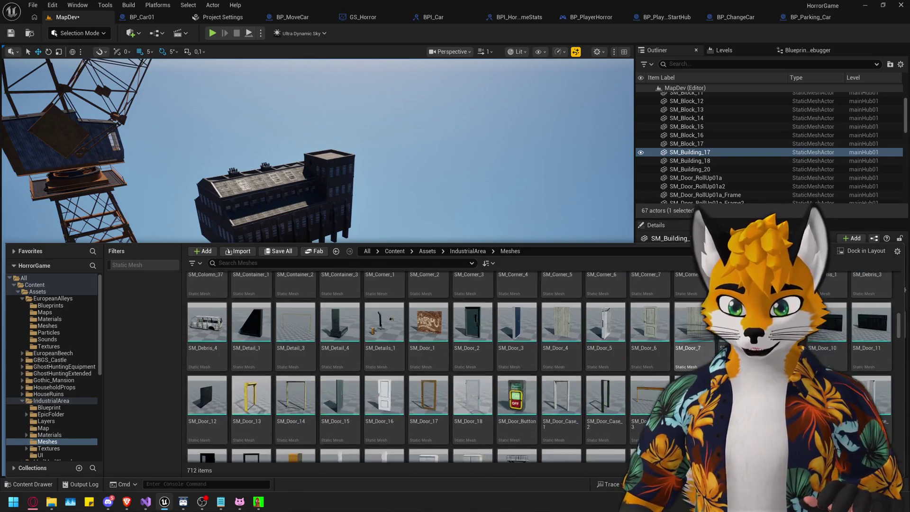
pyautogui.scroll(-5, 474, 356)
pyautogui.scroll(-10, 694, 328)
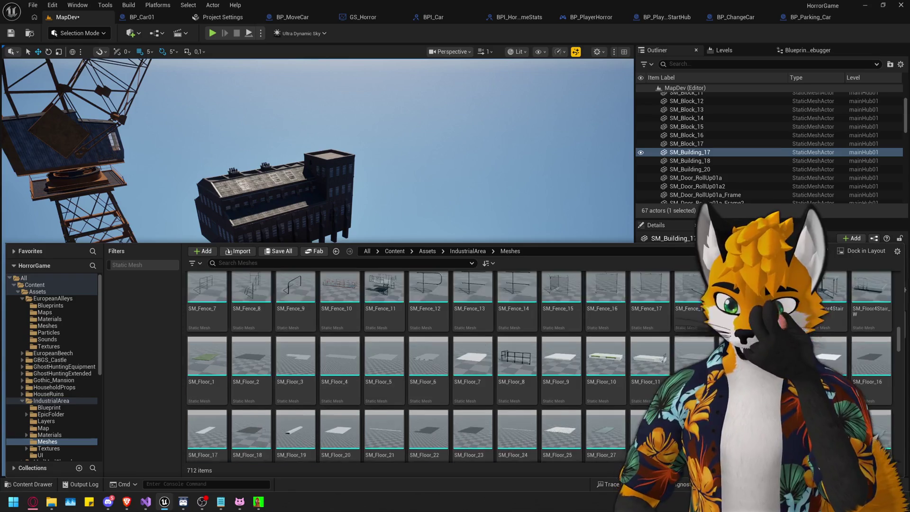
pyautogui.scroll(-8, 576, 374)
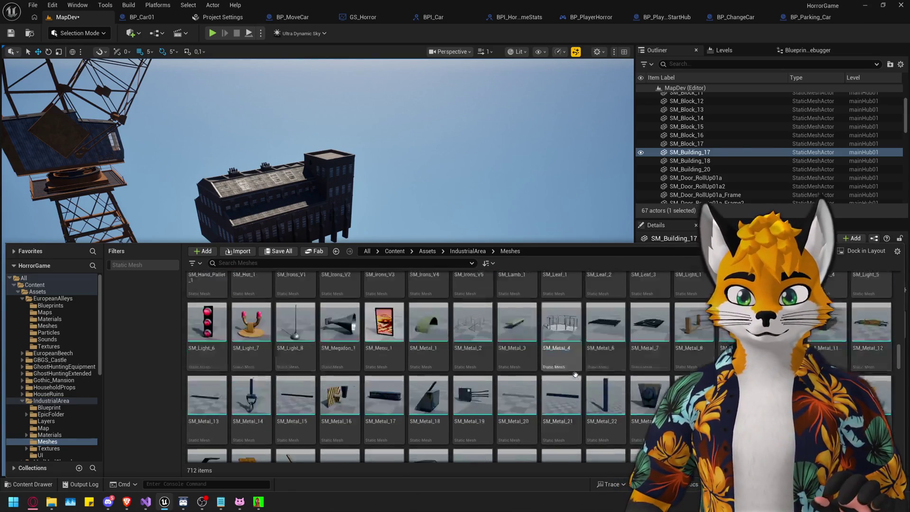
pyautogui.scroll(-10, 576, 374)
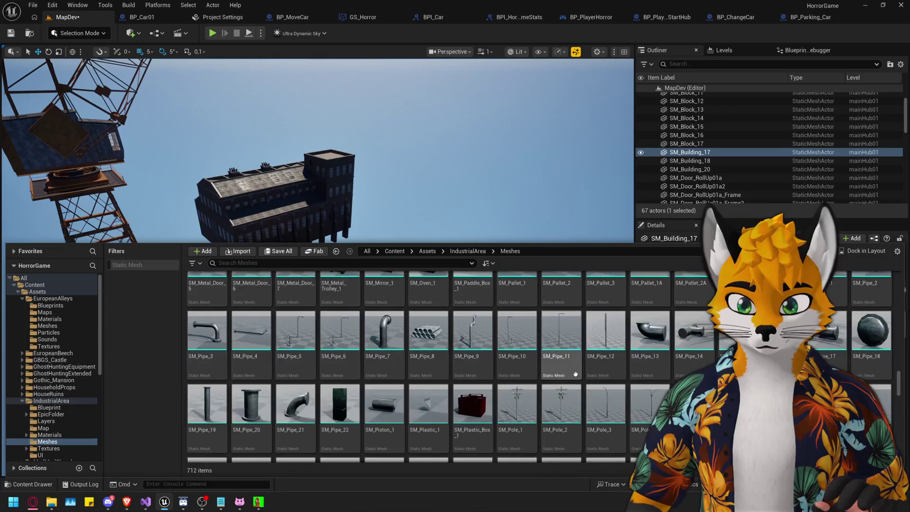
pyautogui.moveTo(900, 397)
pyautogui.mouseDown()
pyautogui.moveTo(903, 456)
pyautogui.moveTo(900, 432)
pyautogui.mouseUp()
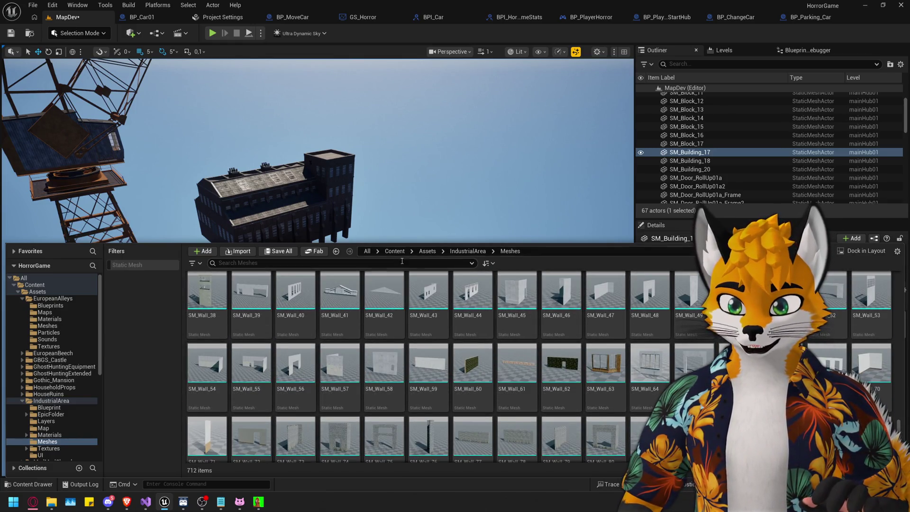
# Filter the meshes by 'build', then clear the search and return to the viewport.
pyautogui.click(402, 262)
pyautogui.write('build')
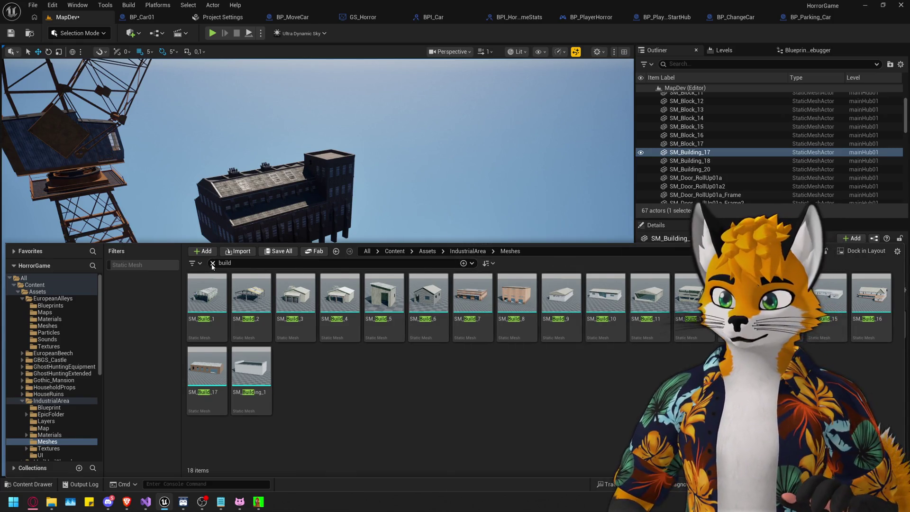
pyautogui.click(213, 263)
pyautogui.moveTo(332, 138)
pyautogui.mouseDown()
pyautogui.moveTo(360, 147)
pyautogui.moveTo(332, 138)
pyautogui.mouseUp()
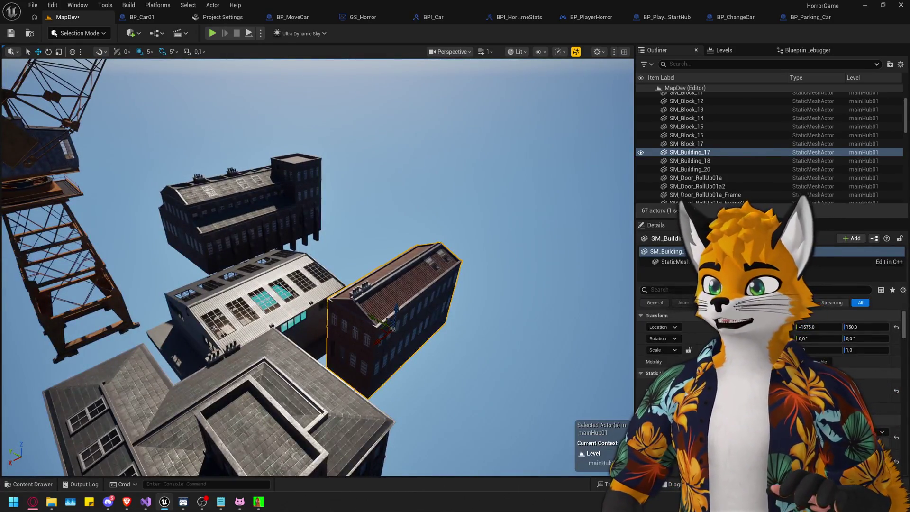
# Browse the Select, Build and Actor menus.
pyautogui.click(189, 5)
pyautogui.click(131, 6)
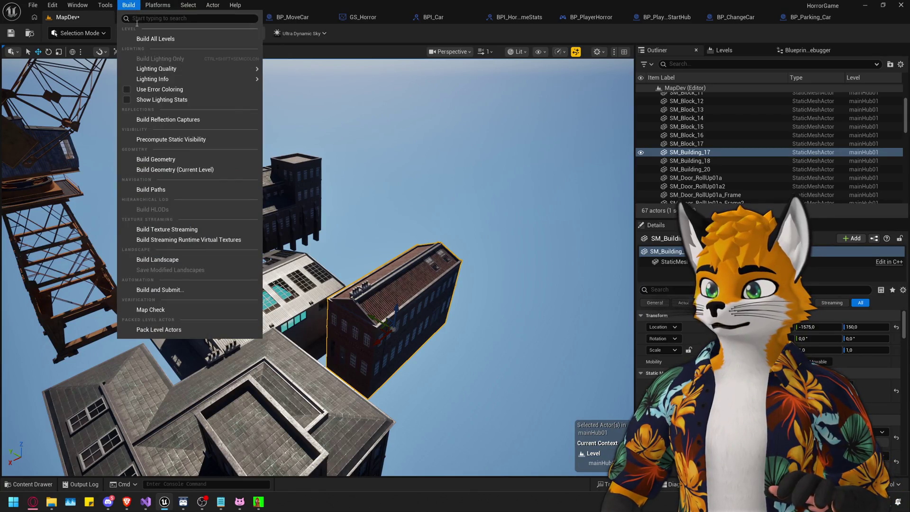
pyautogui.click(213, 5)
pyautogui.click(186, 5)
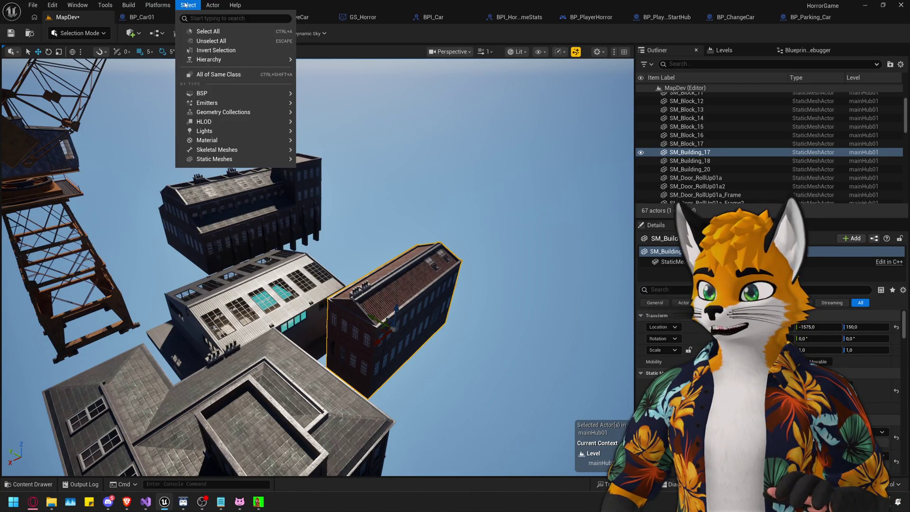
# Open an extra Content Browser tab and close it again.
pyautogui.moveTo(124, 5)
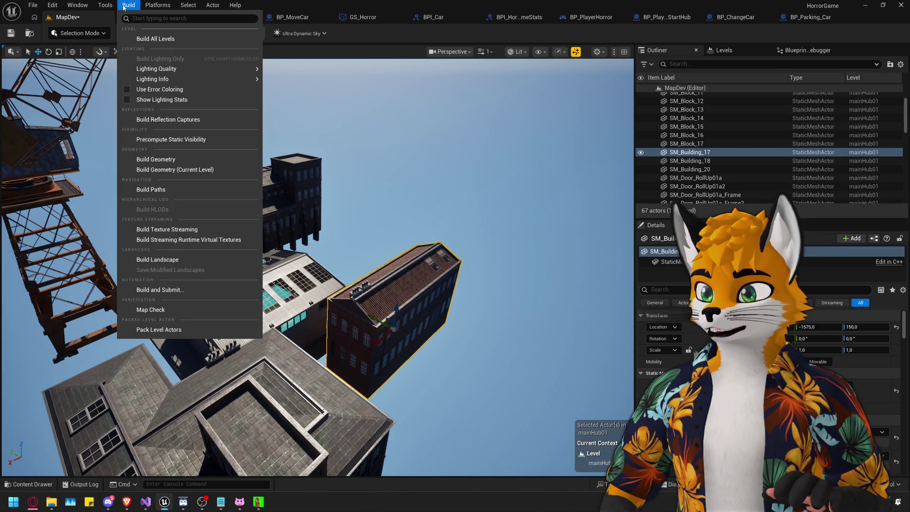
pyautogui.moveTo(82, 8)
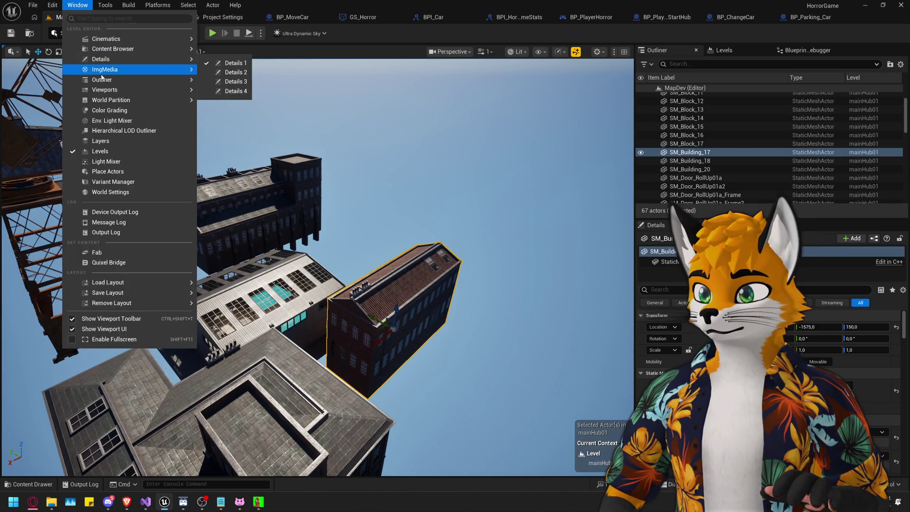
pyautogui.moveTo(107, 51)
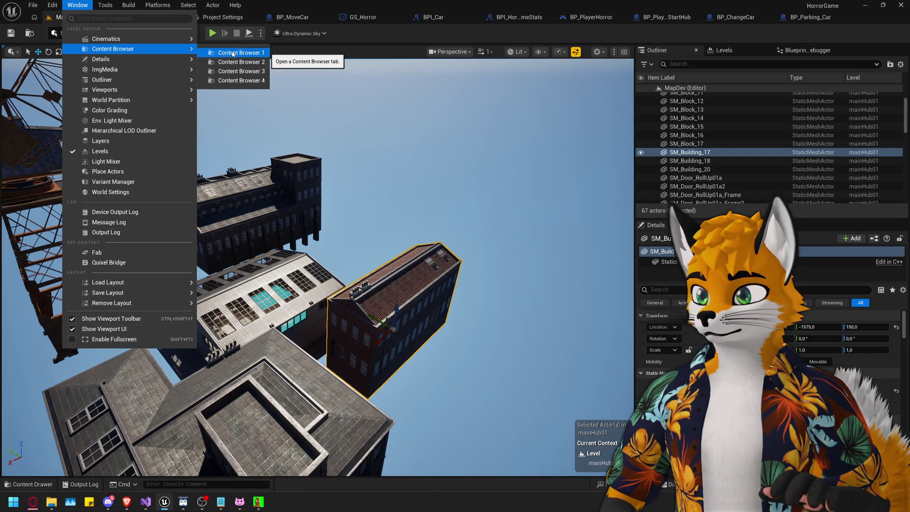
pyautogui.click(232, 53)
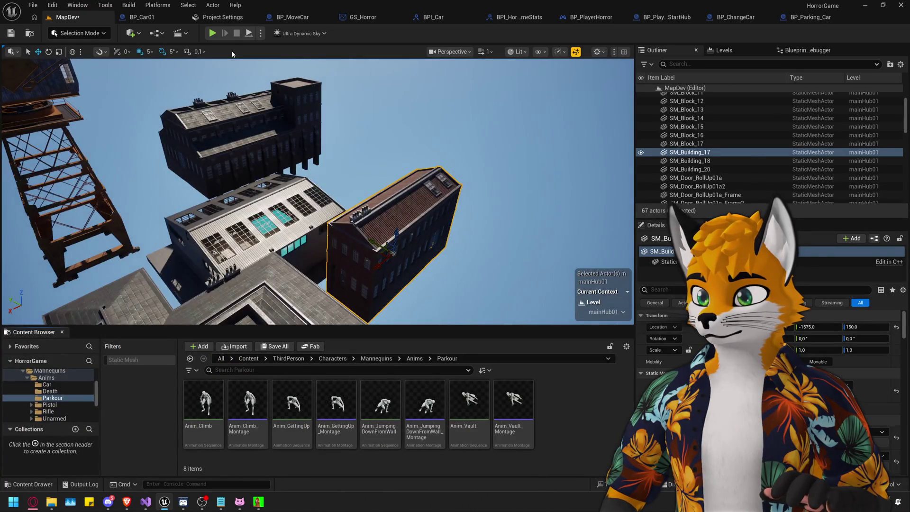
pyautogui.click(62, 333)
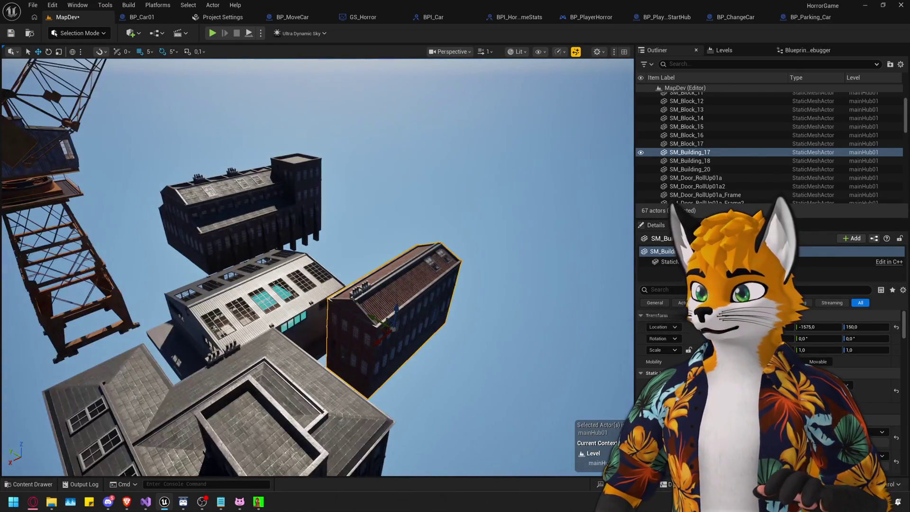
# Open the Actor Palette window from the Tools menu.
pyautogui.click(88, 8)
pyautogui.moveTo(118, 91)
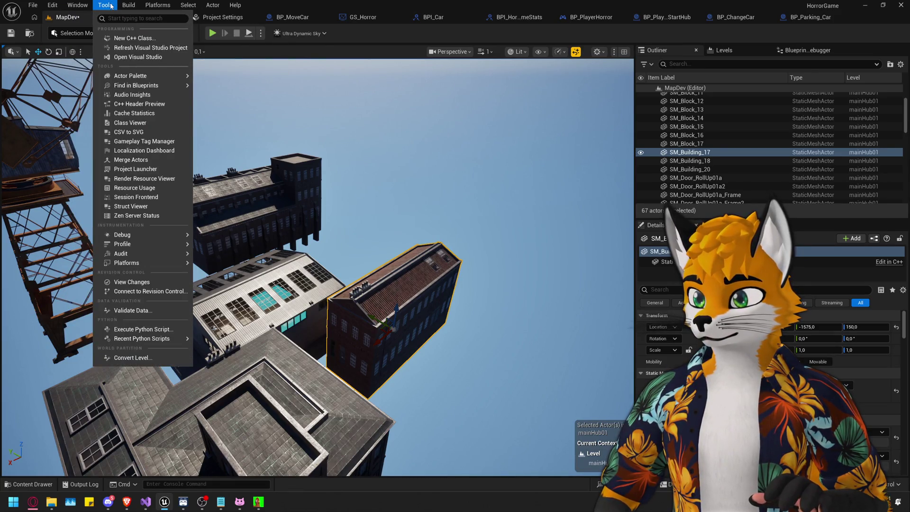
pyautogui.moveTo(143, 76)
pyautogui.click(218, 76)
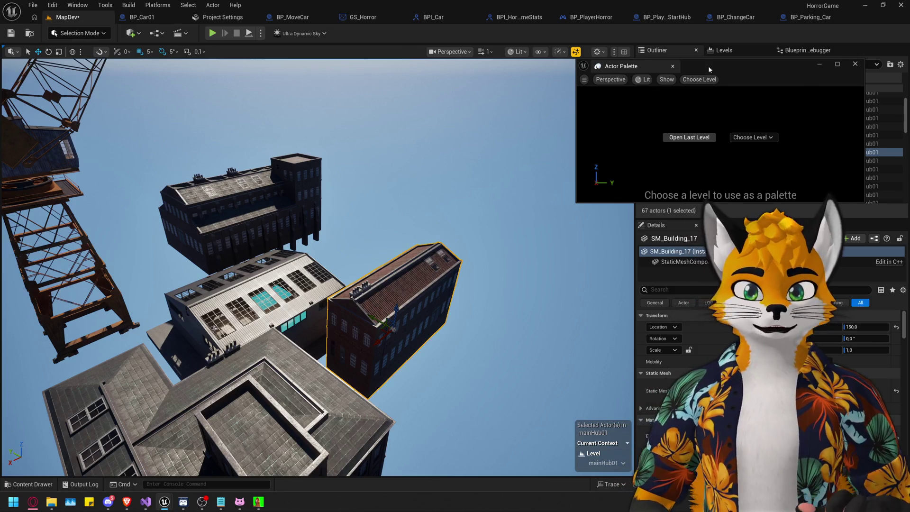
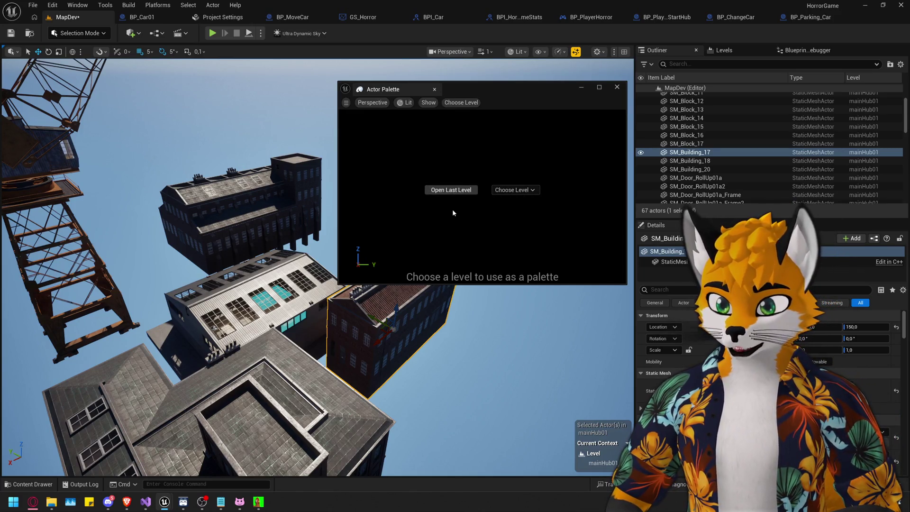
# Select SM_Building_18, then bring up the Actor Palette and move its window aside.
pyautogui.click(388, 313)
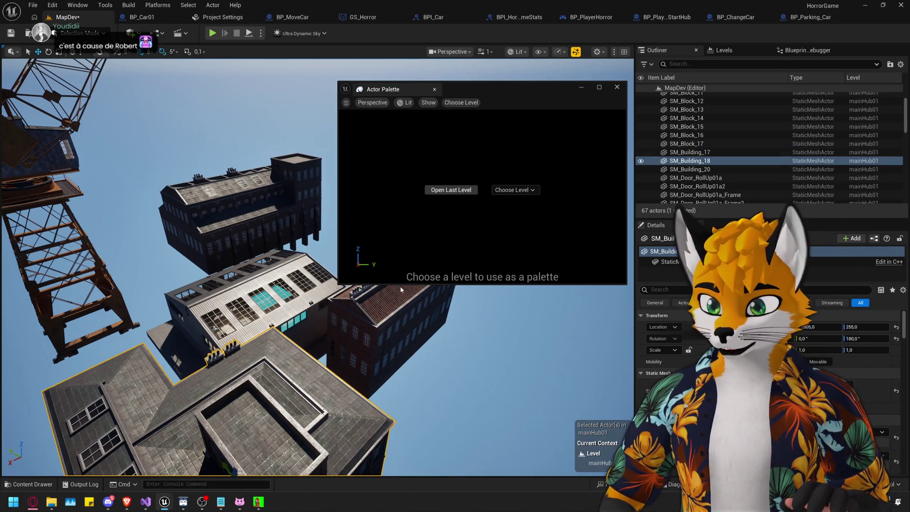
pyautogui.hotkey('ctrl', 'space')
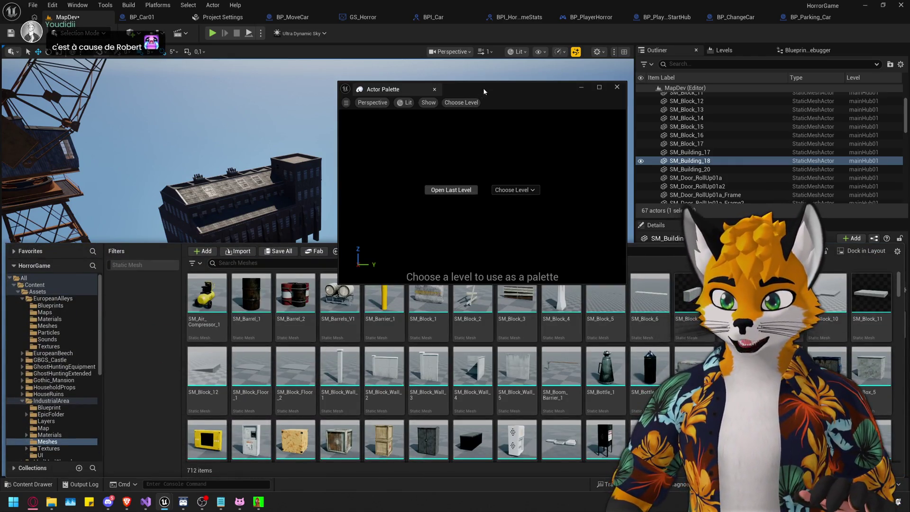
pyautogui.moveTo(489, 89)
pyautogui.mouseDown()
pyautogui.moveTo(711, 258)
pyautogui.moveTo(528, 145)
pyautogui.mouseUp()
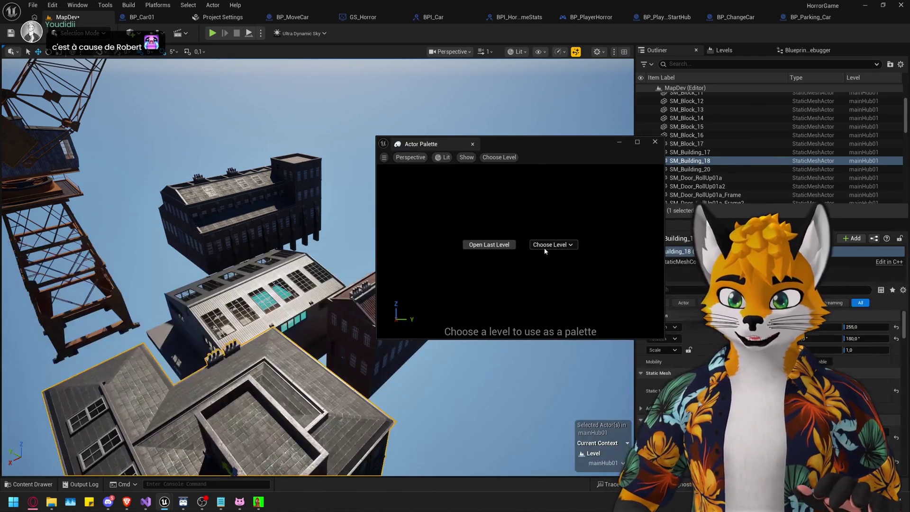
pyautogui.click(550, 244)
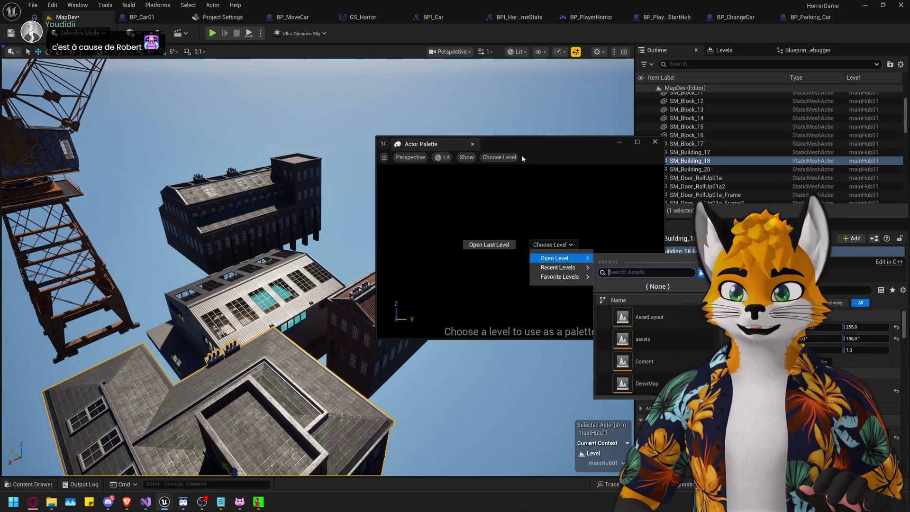
pyautogui.moveTo(533, 142); pyautogui.dragTo(414, 125)
# Search 'indus' and load IndustrialAreaV2 as the palette's source level.
pyautogui.click(432, 227)
pyautogui.moveTo(439, 240)
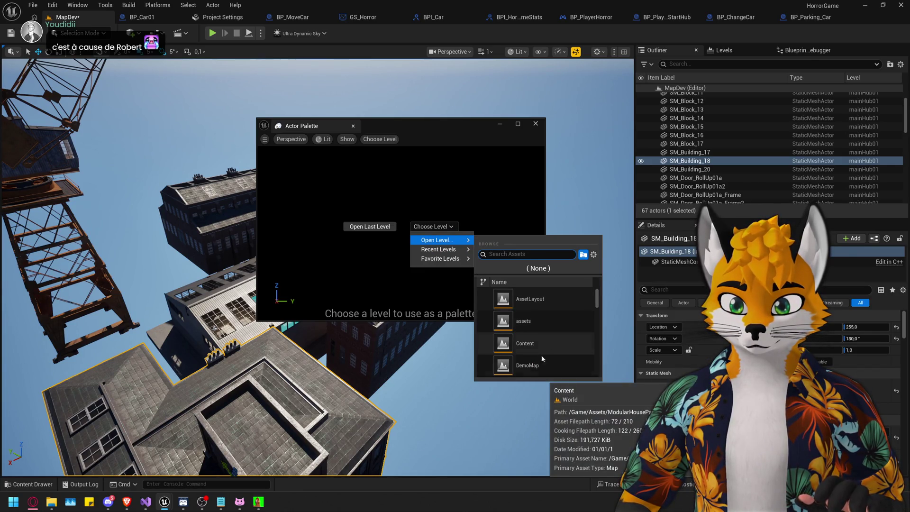
pyautogui.write('indus')
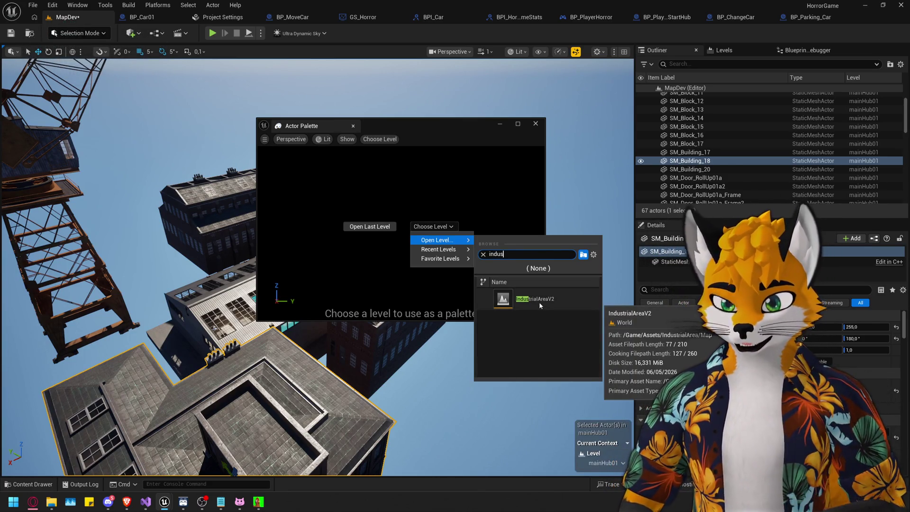
pyautogui.click(539, 305)
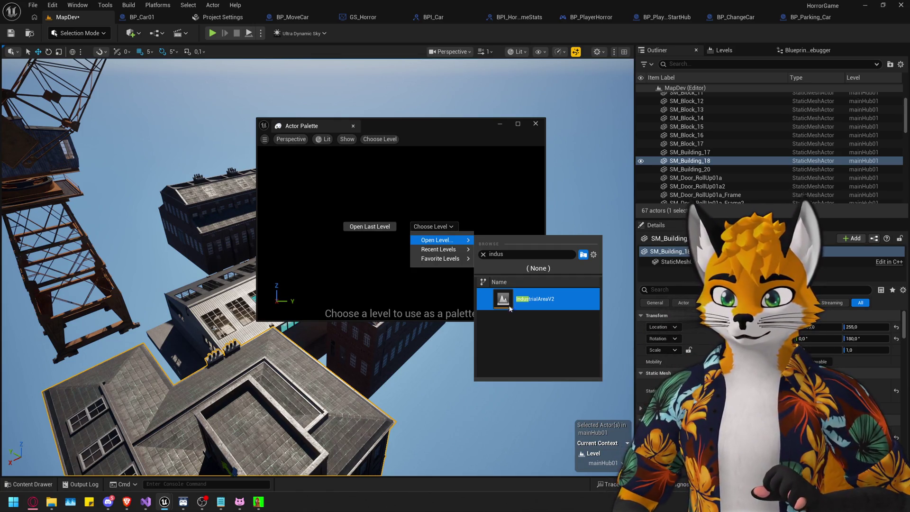
pyautogui.click(459, 261)
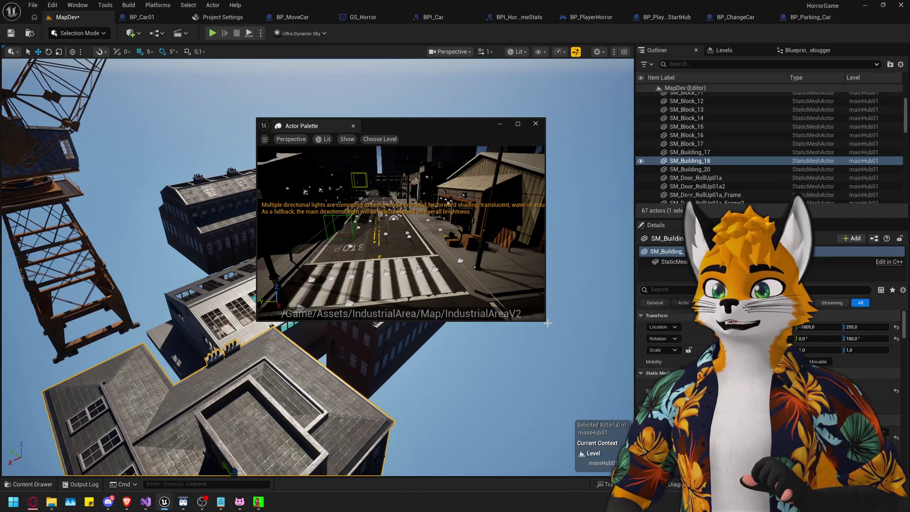
# Drag cubes from the IndustrialAreaV2 palette into the sky above the hub, deleting the extra one.
pyautogui.moveTo(464, 256)
pyautogui.mouseDown()
pyautogui.moveTo(459, 216)
pyautogui.moveTo(448, 208)
pyautogui.mouseUp()
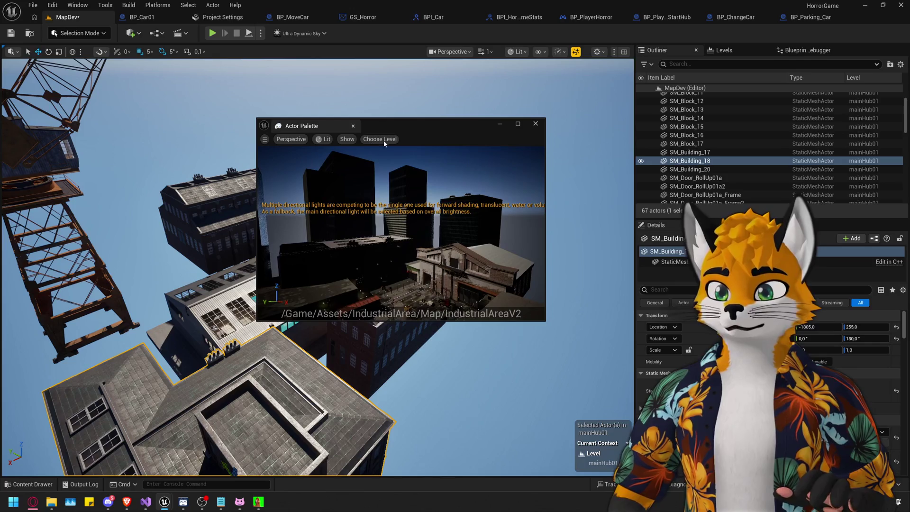
pyautogui.moveTo(405, 128); pyautogui.dragTo(750, 70)
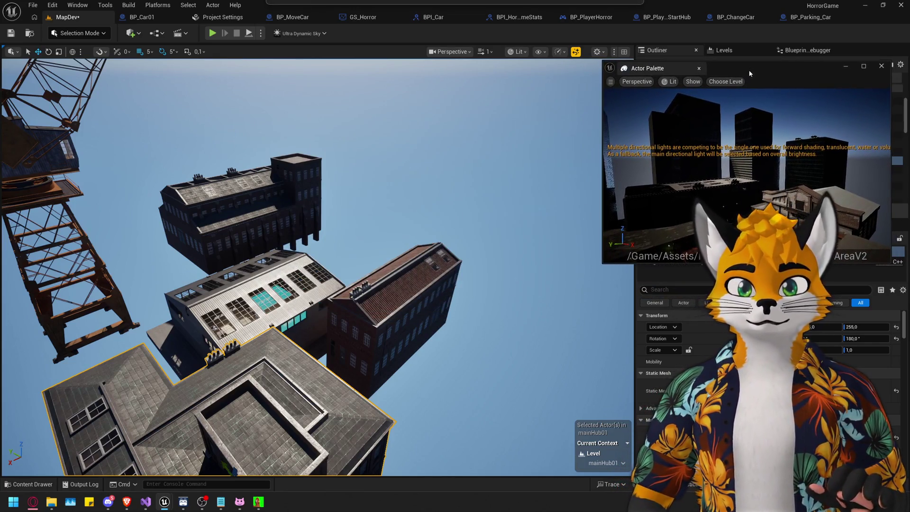
pyautogui.click(804, 170)
pyautogui.moveTo(804, 169)
pyautogui.mouseDown()
pyautogui.moveTo(464, 163)
pyautogui.moveTo(451, 207)
pyautogui.moveTo(471, 183)
pyautogui.moveTo(467, 164)
pyautogui.mouseUp()
pyautogui.moveTo(784, 180); pyautogui.dragTo(780, 158)
pyautogui.moveTo(424, 165); pyautogui.dragTo(397, 213)
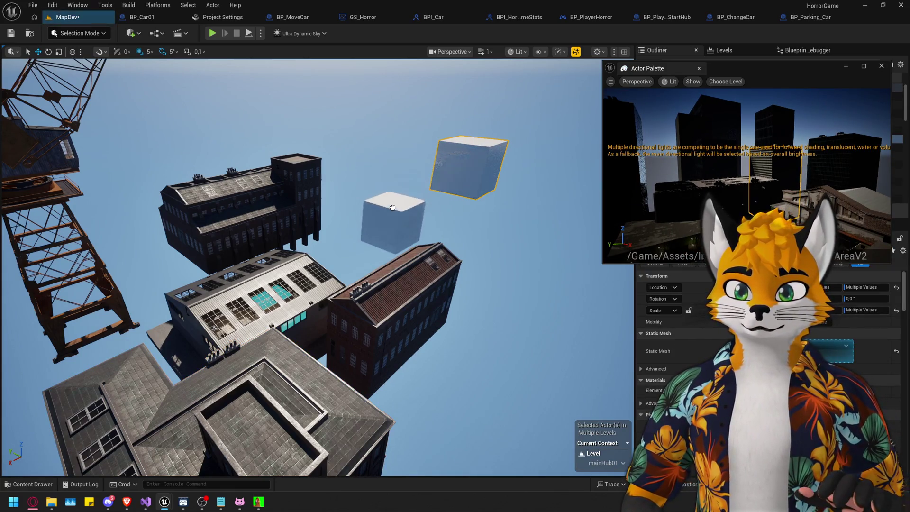
pyautogui.moveTo(739, 118)
pyautogui.mouseDown()
pyautogui.moveTo(736, 139)
pyautogui.moveTo(396, 199)
pyautogui.moveTo(495, 195)
pyautogui.mouseUp()
pyautogui.click(736, 138)
pyautogui.moveTo(516, 225); pyautogui.dragTo(517, 240)
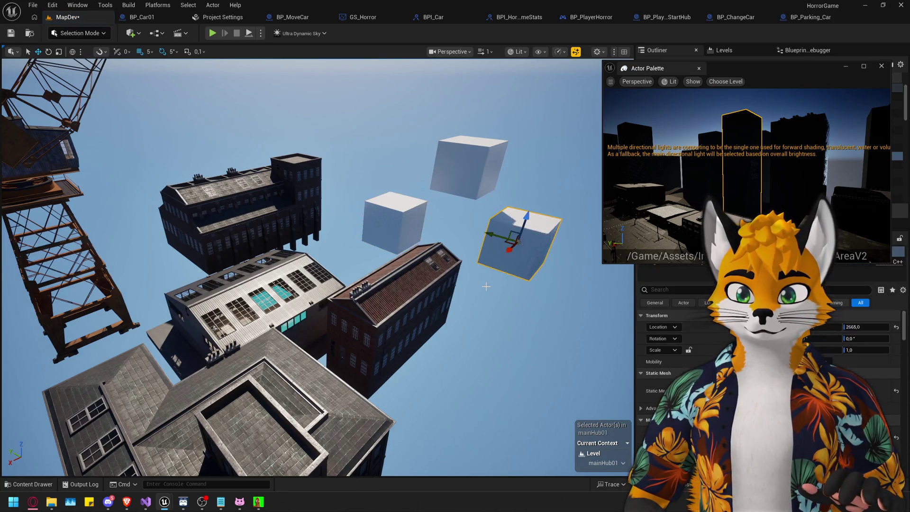
pyautogui.press('Delete')
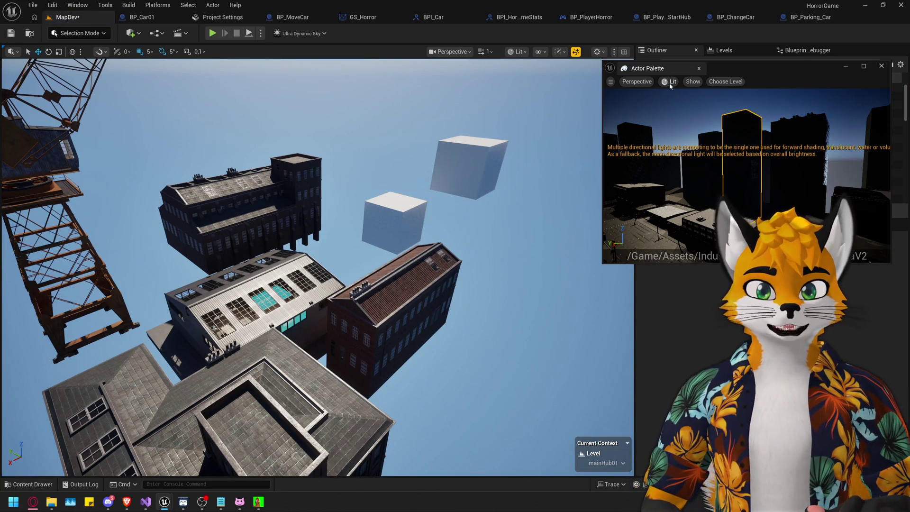
# Switch the Actor Palette preview to Unlit view mode.
pyautogui.click(670, 85)
pyautogui.click(683, 124)
pyautogui.moveTo(747, 190); pyautogui.dragTo(514, 155)
# Set the main viewport to Unlit and shift the Actor Palette window aside.
pyautogui.click(517, 54)
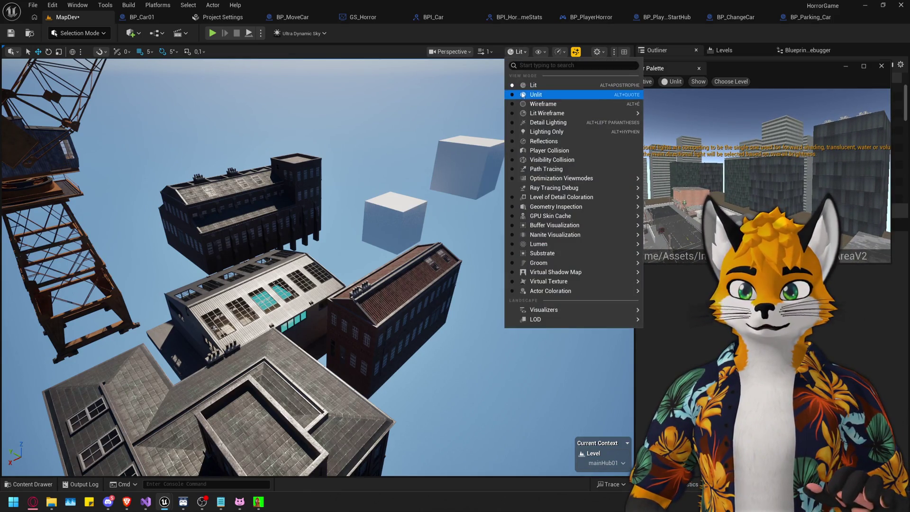
pyautogui.click(517, 101)
pyautogui.click(731, 82)
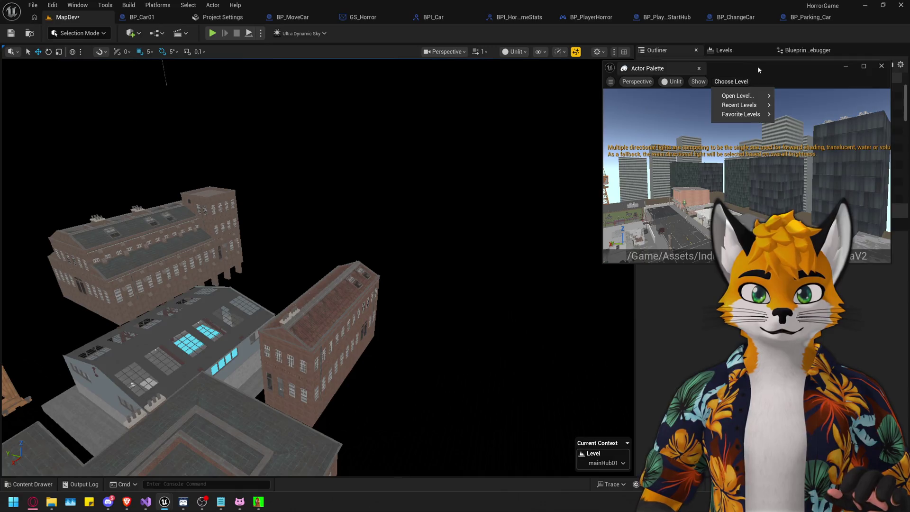
pyautogui.moveTo(760, 69); pyautogui.dragTo(751, 86)
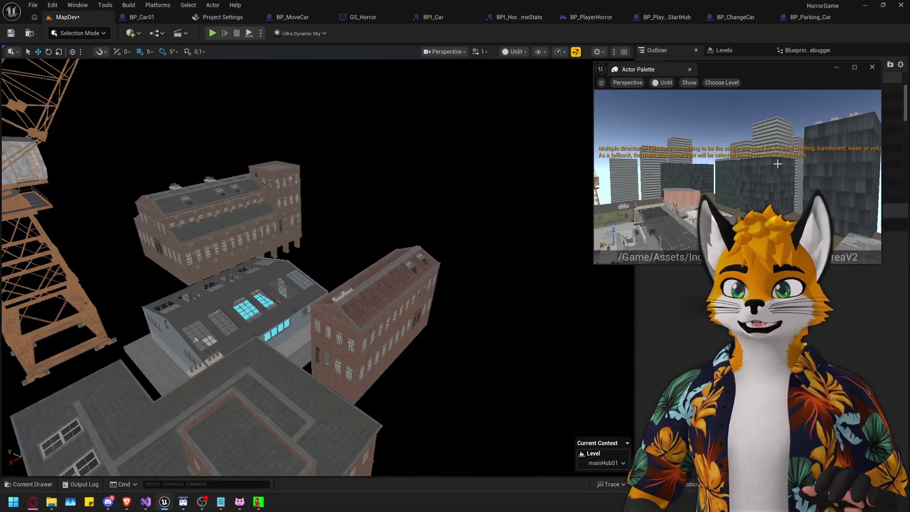
# Place another palette cube above the warehouse buildings and frame it with F.
pyautogui.moveTo(778, 164); pyautogui.dragTo(765, 180)
pyautogui.moveTo(429, 178); pyautogui.dragTo(427, 194)
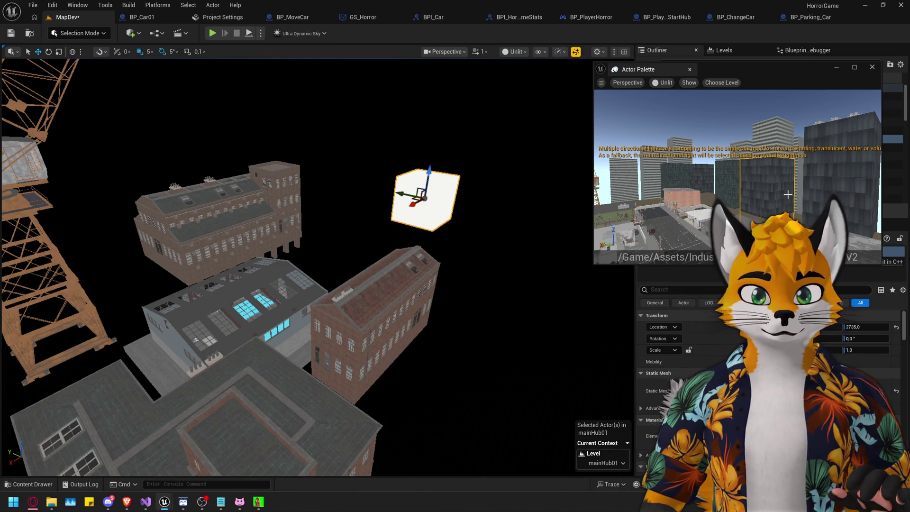
pyautogui.moveTo(423, 233); pyautogui.dragTo(768, 207)
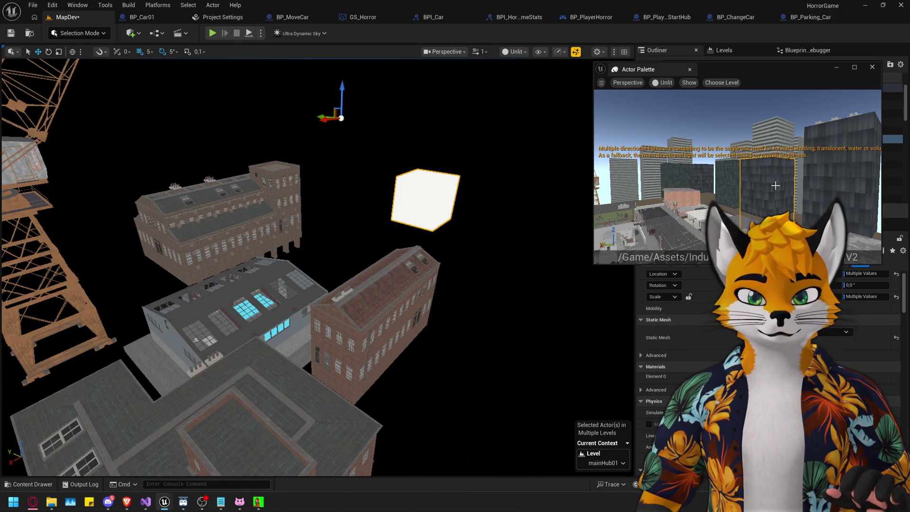
pyautogui.press('f')
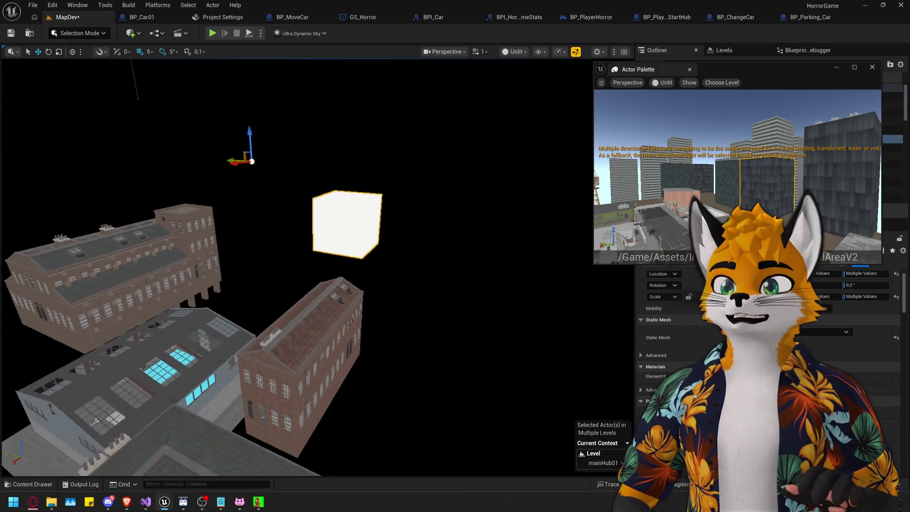
pyautogui.scroll(-5, 744, 204)
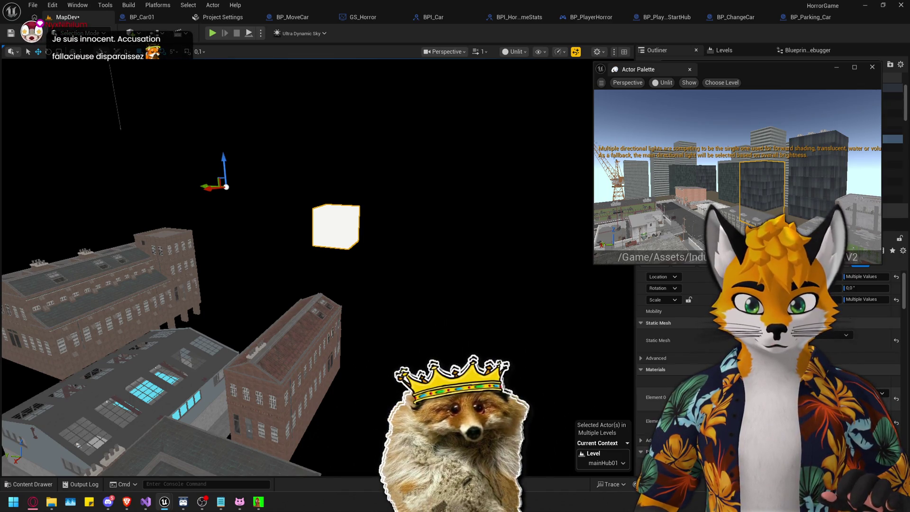
# Close the Actor Palette and apply the M_Facade_1 material to the cube.
pyautogui.hotkey('ctrl', 'space')
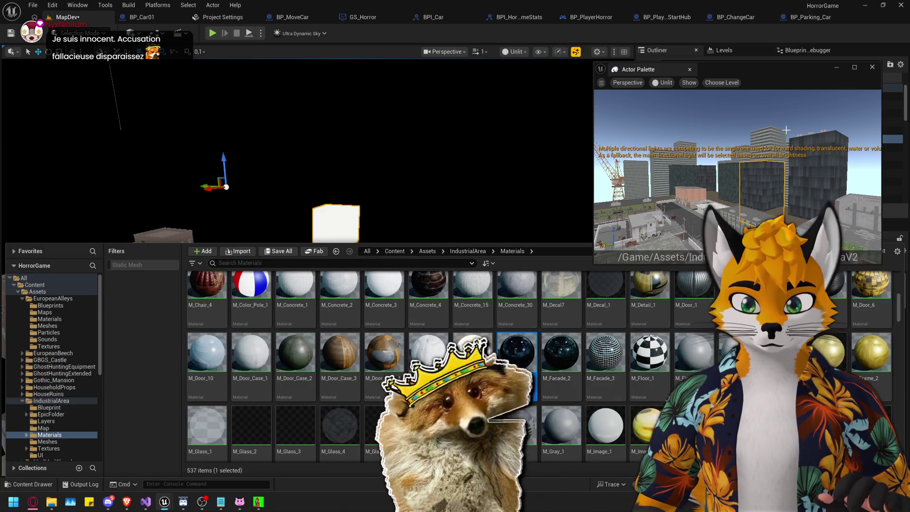
pyautogui.click(398, 142)
pyautogui.hotkey('ctrl', 'space')
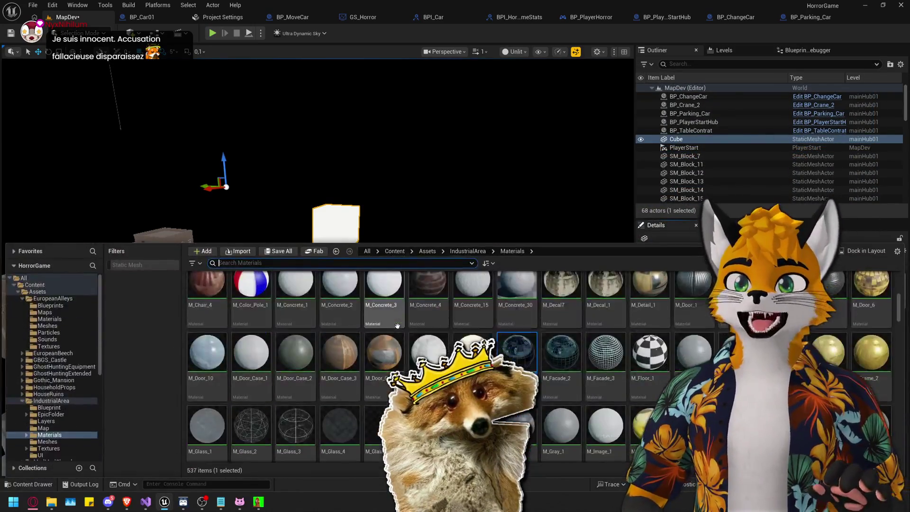
pyautogui.click(343, 221)
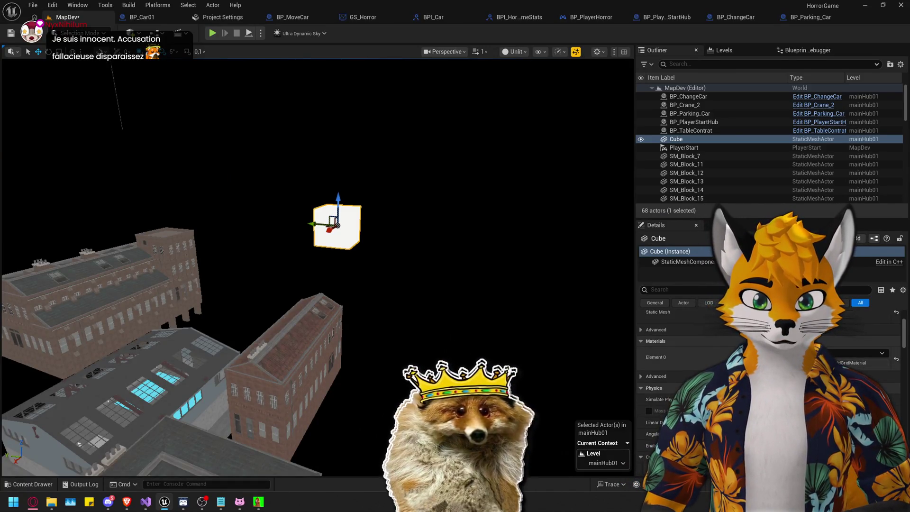
pyautogui.hotkey('ctrl', 'space')
pyautogui.click(518, 359)
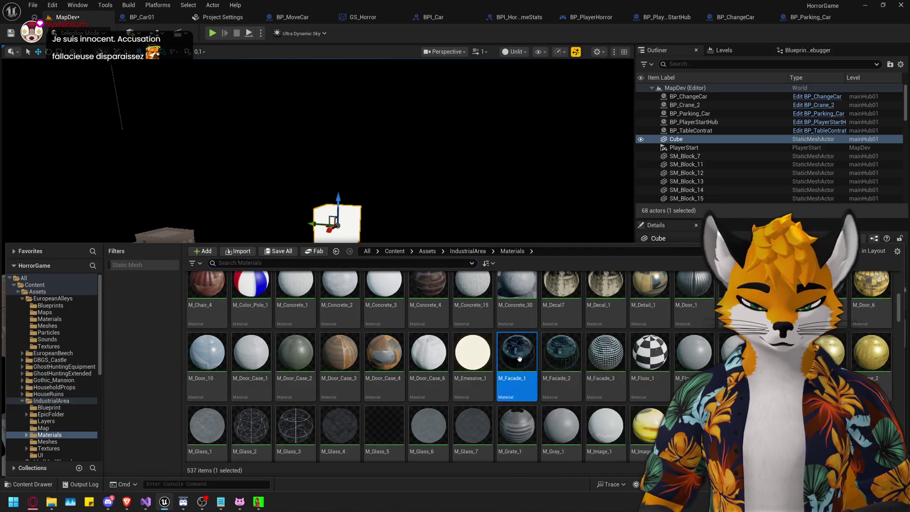
pyautogui.hotkey('ctrl', 'space')
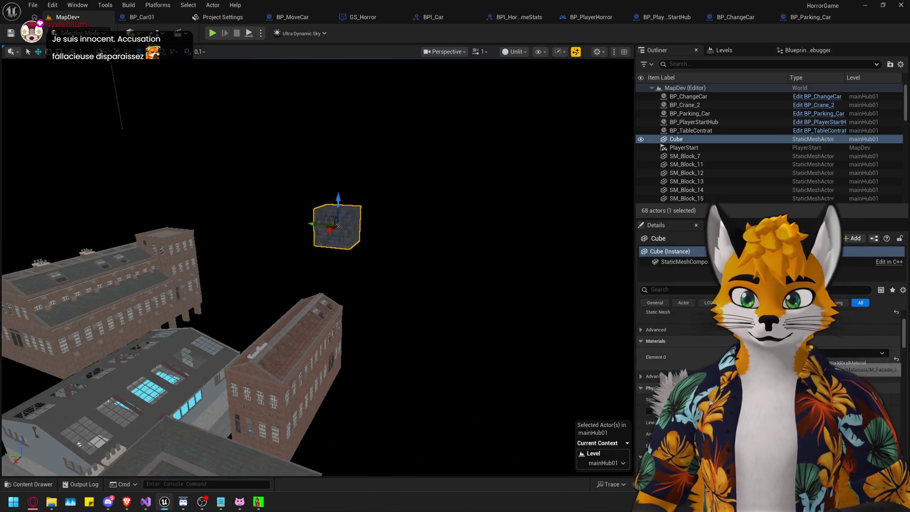
# Alt-drag the cube to create Cube2 and move Cube2 off to the right.
pyautogui.keyDown('alt'); pyautogui.moveTo(324, 229); pyautogui.dragTo(331, 228); pyautogui.keyUp('alt')
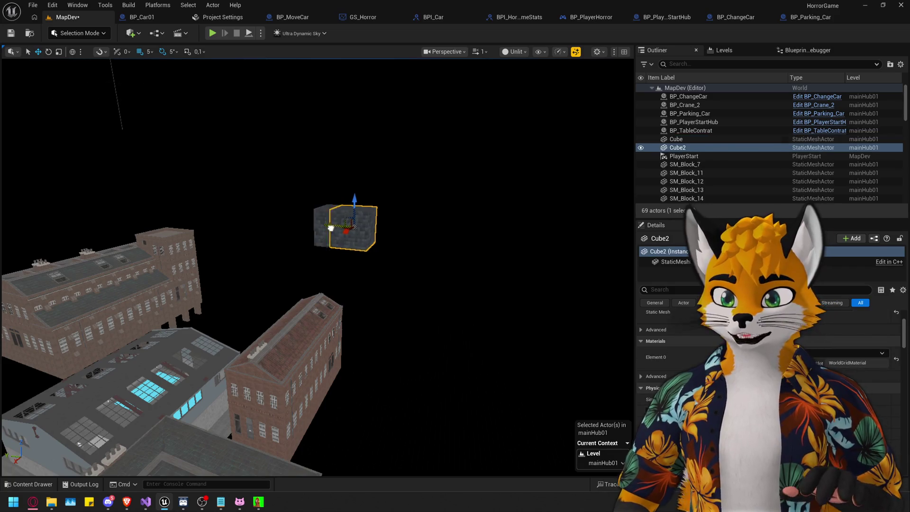
pyautogui.hotkey('ctrl', 'space')
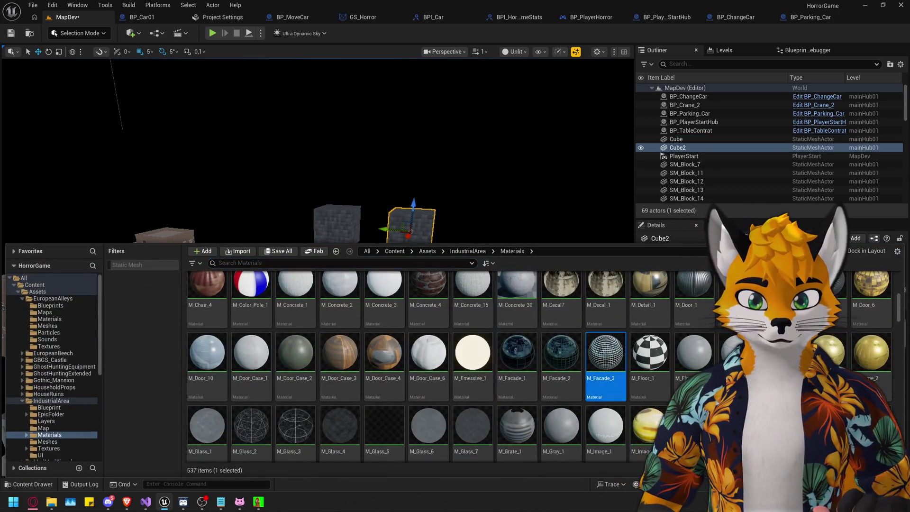
pyautogui.hotkey('ctrl', 'space')
pyautogui.hotkey('ctrl', 'space')
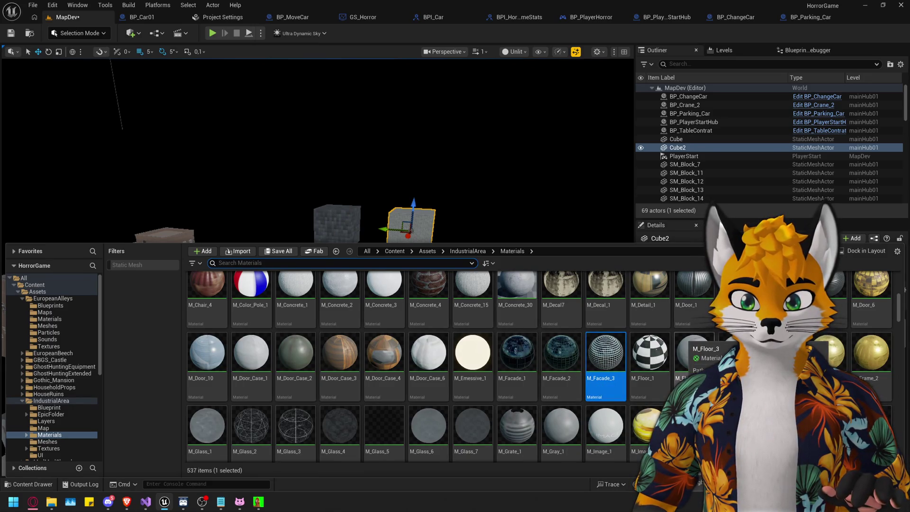
pyautogui.moveTo(484, 173); pyautogui.dragTo(462, 209)
pyautogui.moveTo(339, 212); pyautogui.dragTo(593, 196)
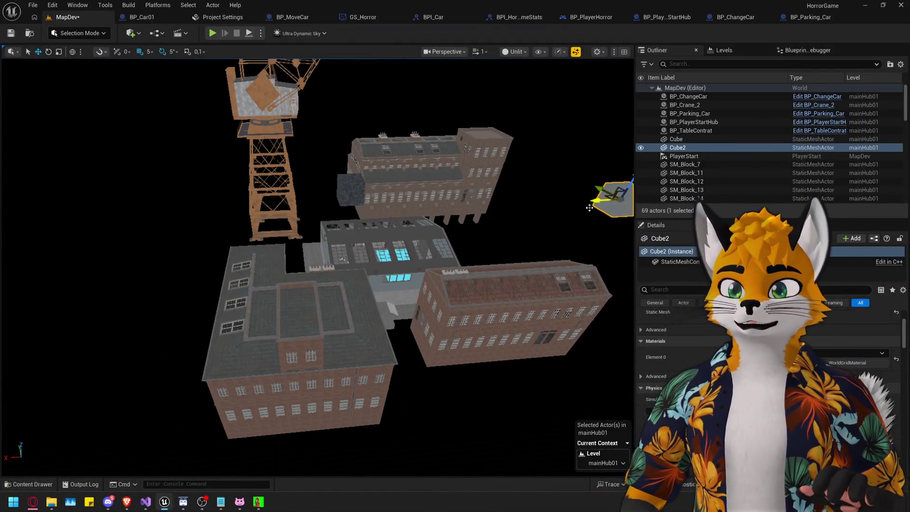
pyautogui.moveTo(474, 284); pyautogui.dragTo(503, 266)
pyautogui.click(231, 219)
pyautogui.click(515, 52)
# Return to Lit view and raise the cube's Z scale to 10, then 20.
pyautogui.click(522, 71)
pyautogui.moveTo(305, 237)
pyautogui.mouseDown()
pyautogui.moveTo(595, 98)
pyautogui.moveTo(552, 174)
pyautogui.mouseUp()
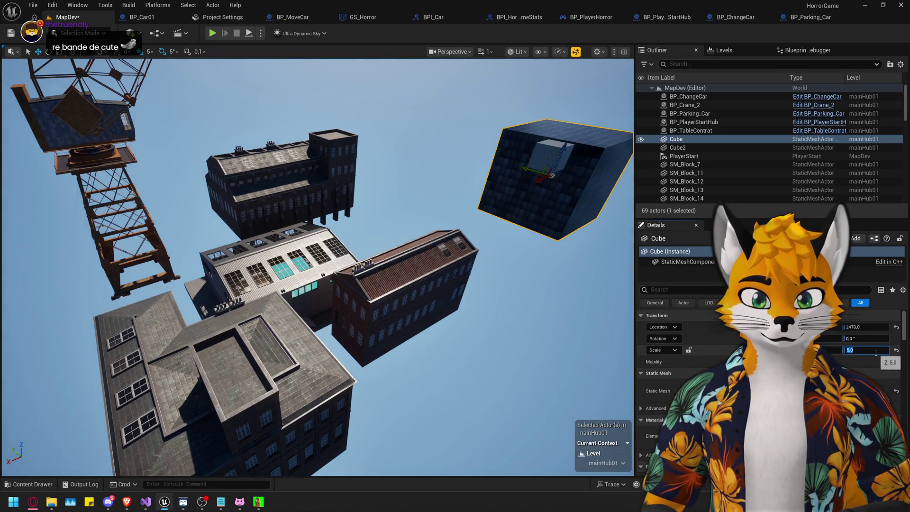
pyautogui.write('10')
pyautogui.press('Return')
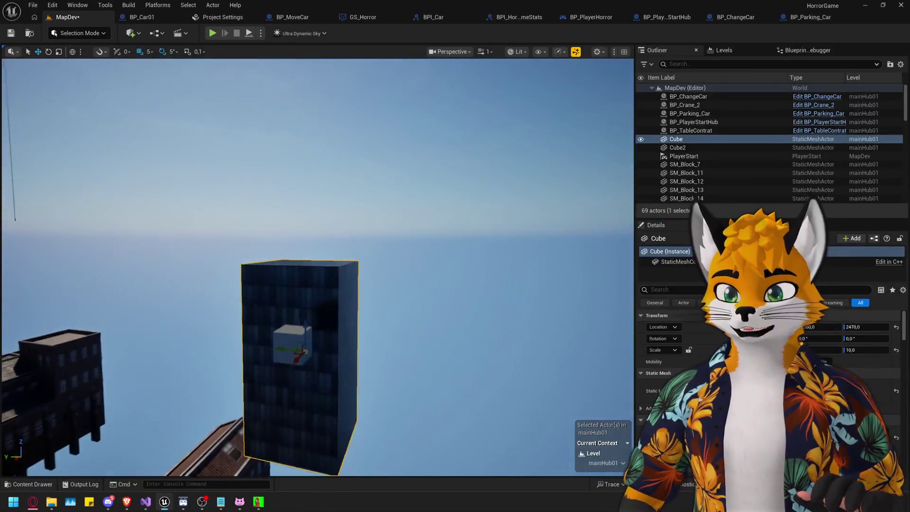
pyautogui.click(856, 351)
pyautogui.write('20')
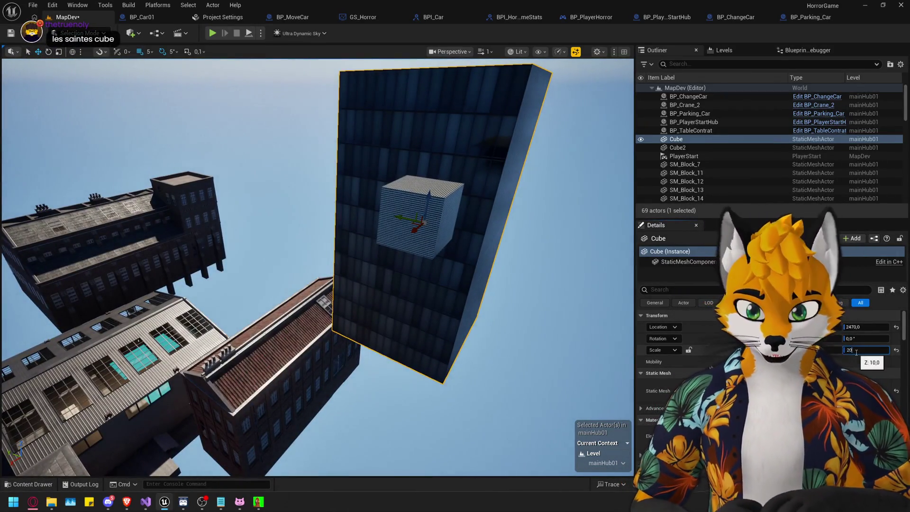
pyautogui.press('Return')
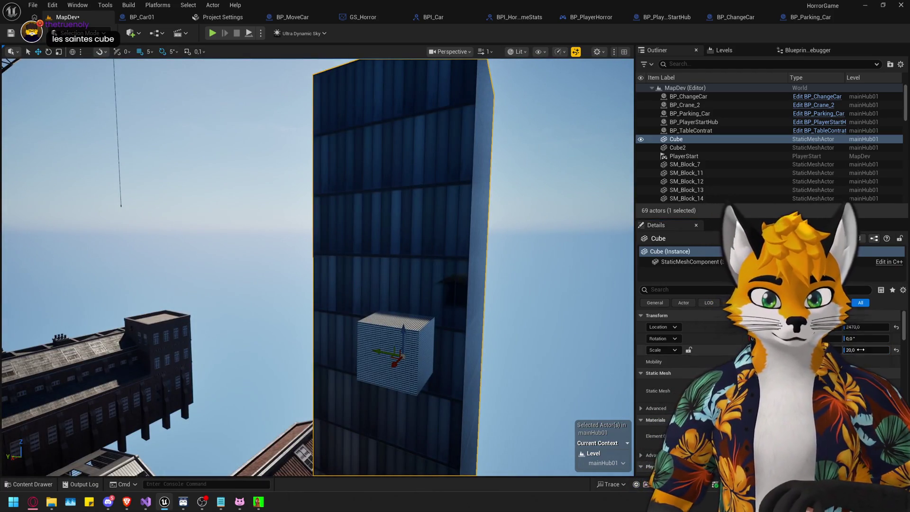
# Undo the height change, reposition the cube, and scale it to 30 beside Cube2.
pyautogui.hotkey('ctrl', 'z')
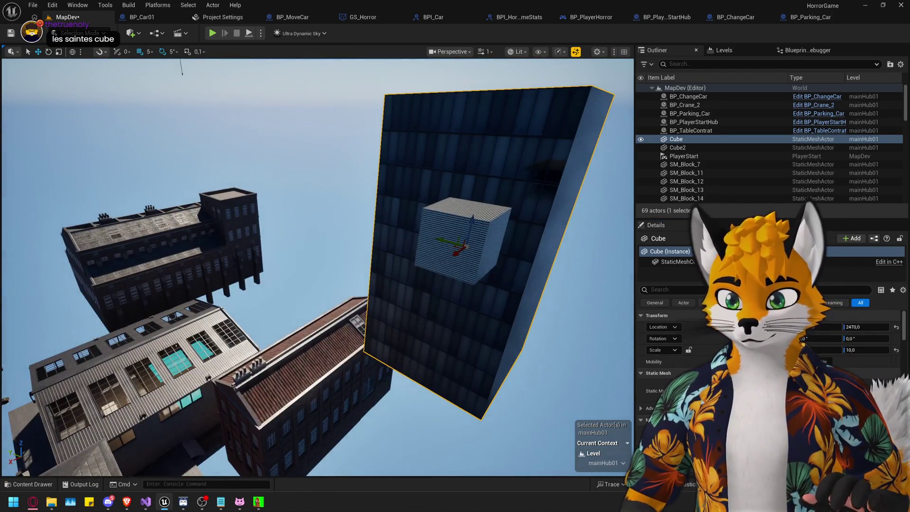
pyautogui.moveTo(455, 255); pyautogui.dragTo(575, 203)
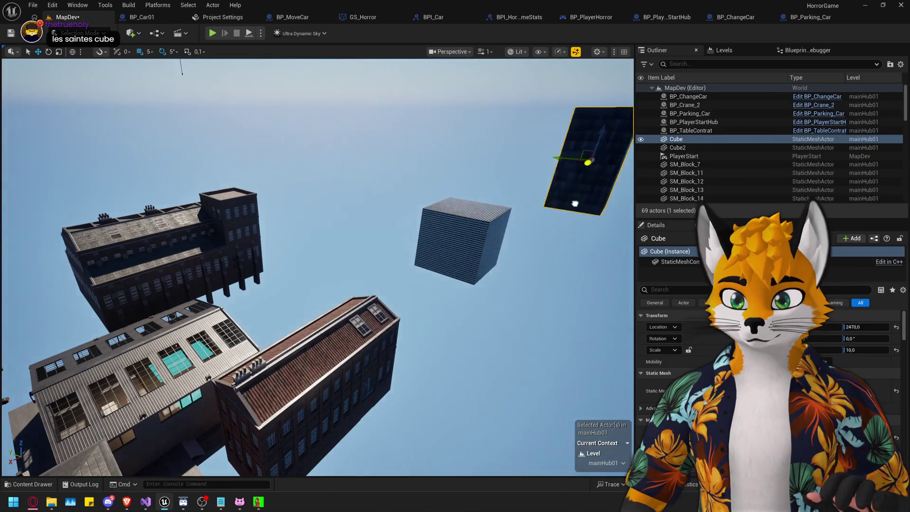
pyautogui.moveTo(565, 164)
pyautogui.mouseDown()
pyautogui.moveTo(510, 154)
pyautogui.moveTo(431, 218)
pyautogui.moveTo(393, 193)
pyautogui.moveTo(402, 192)
pyautogui.moveTo(375, 246)
pyautogui.moveTo(259, 225)
pyautogui.mouseUp()
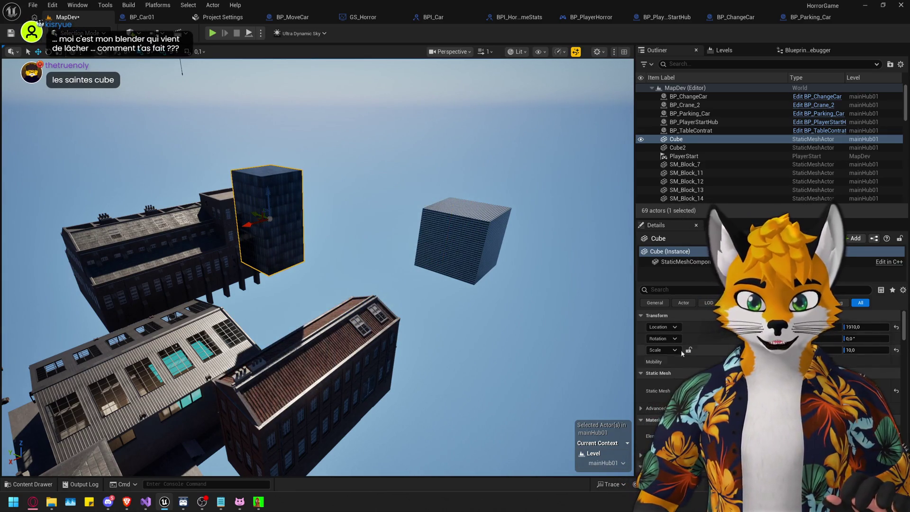
pyautogui.write('30')
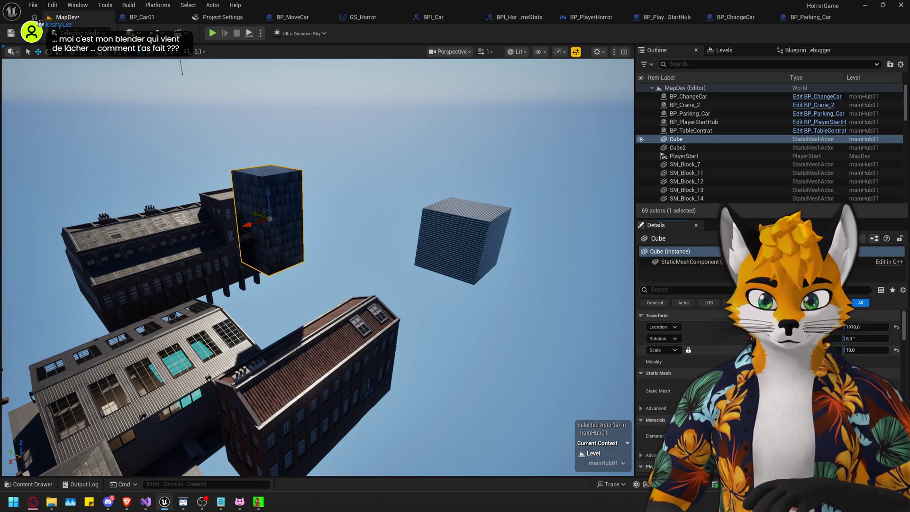
pyautogui.press('Return')
pyautogui.moveTo(268, 199)
pyautogui.mouseDown()
pyautogui.moveTo(374, 201)
pyautogui.moveTo(412, 159)
pyautogui.moveTo(404, 195)
pyautogui.moveTo(372, 240)
pyautogui.moveTo(397, 242)
pyautogui.mouseUp()
# Scale Cube2 to 15, unlock its scale axes, and stretch its Z into a tower.
pyautogui.click(458, 245)
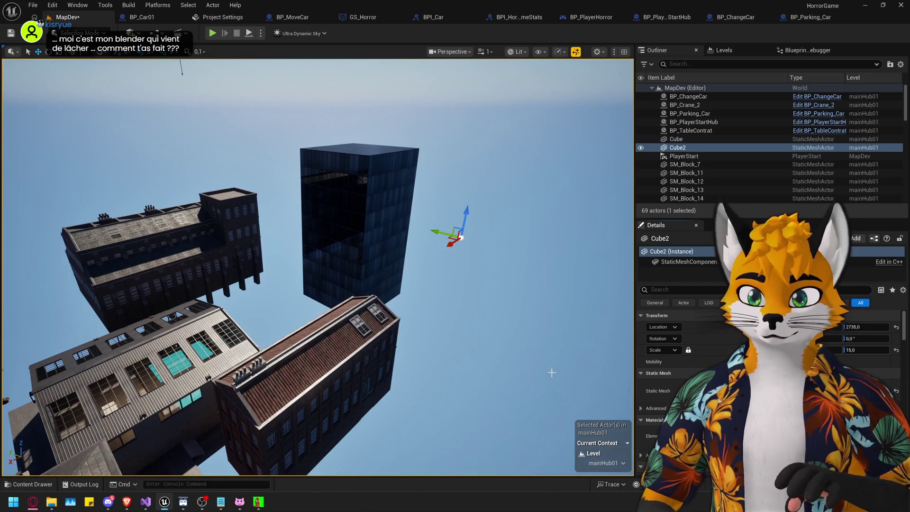
pyautogui.write('15')
pyautogui.press('Return')
pyautogui.press('f')
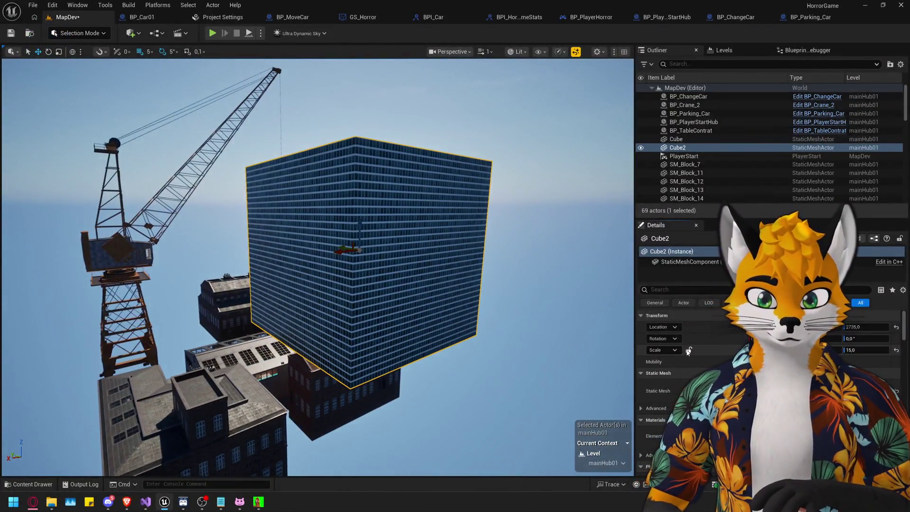
pyautogui.click(688, 350)
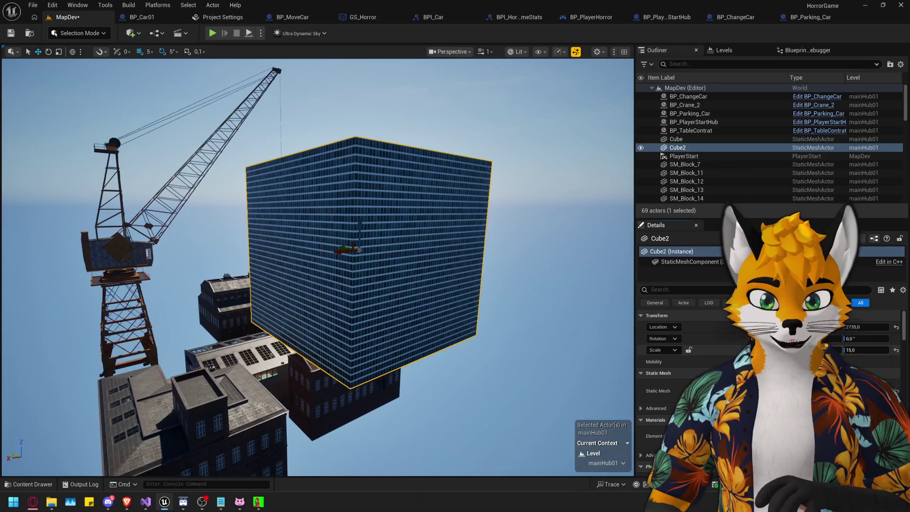
pyautogui.click(875, 350)
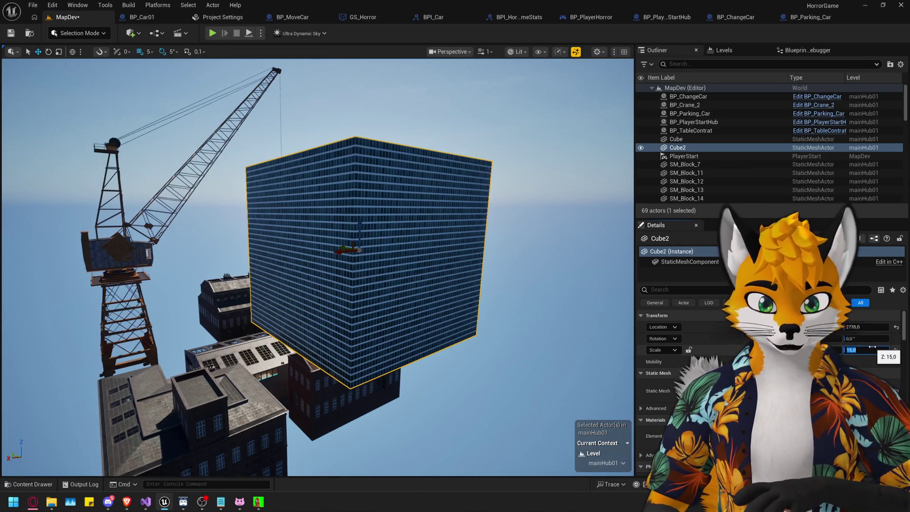
pyautogui.write('30')
pyautogui.press('Return')
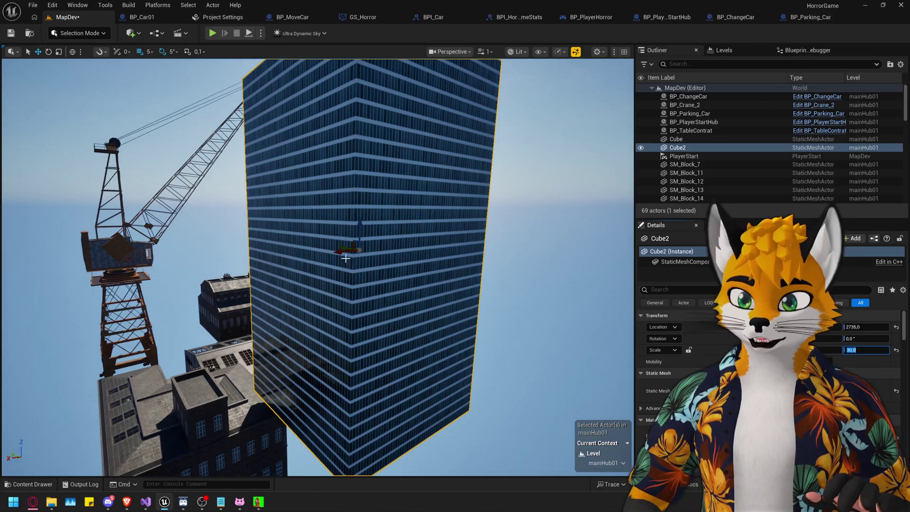
# Lower the Cube2 tower and shift it left among the buildings.
pyautogui.scroll(-5, 346, 258)
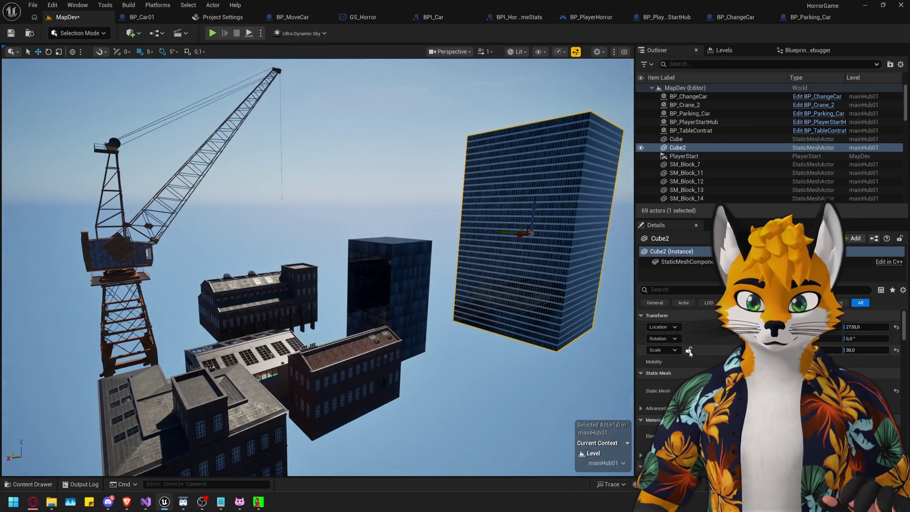
pyautogui.moveTo(514, 224); pyautogui.dragTo(513, 318)
pyautogui.scroll(5, 318, 266)
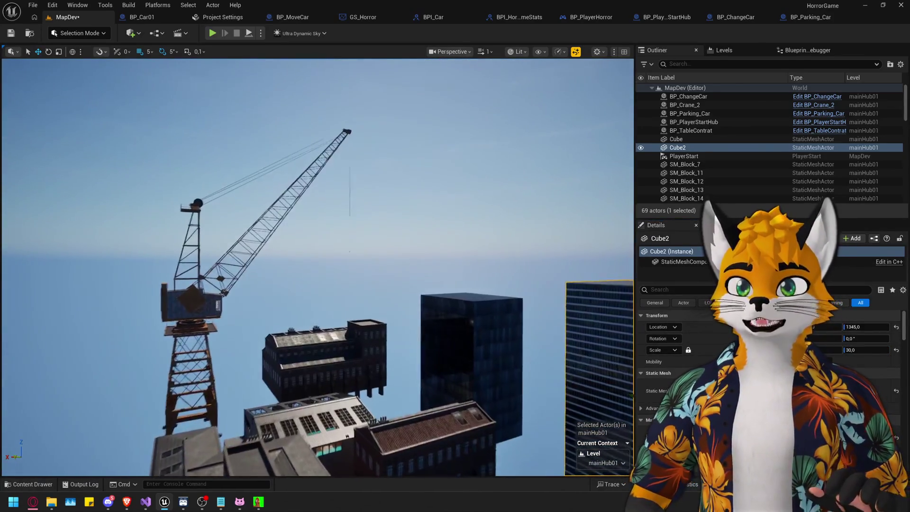
pyautogui.moveTo(352, 248)
pyautogui.mouseDown()
pyautogui.moveTo(327, 171)
pyautogui.moveTo(332, 209)
pyautogui.moveTo(332, 180)
pyautogui.moveTo(332, 199)
pyautogui.mouseUp()
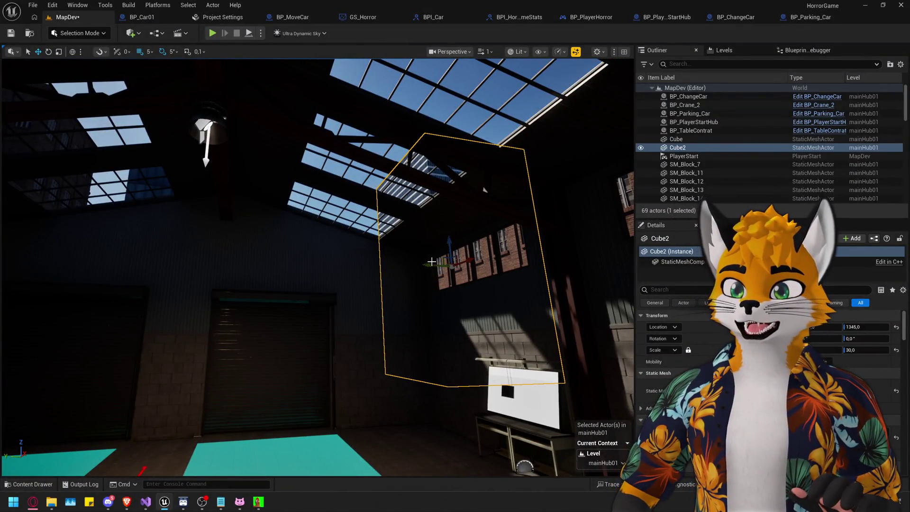
pyautogui.moveTo(401, 265)
pyautogui.mouseDown()
pyautogui.moveTo(354, 266)
pyautogui.moveTo(346, 280)
pyautogui.moveTo(356, 265)
pyautogui.moveTo(349, 252)
pyautogui.moveTo(356, 265)
pyautogui.moveTo(501, 249)
pyautogui.mouseUp()
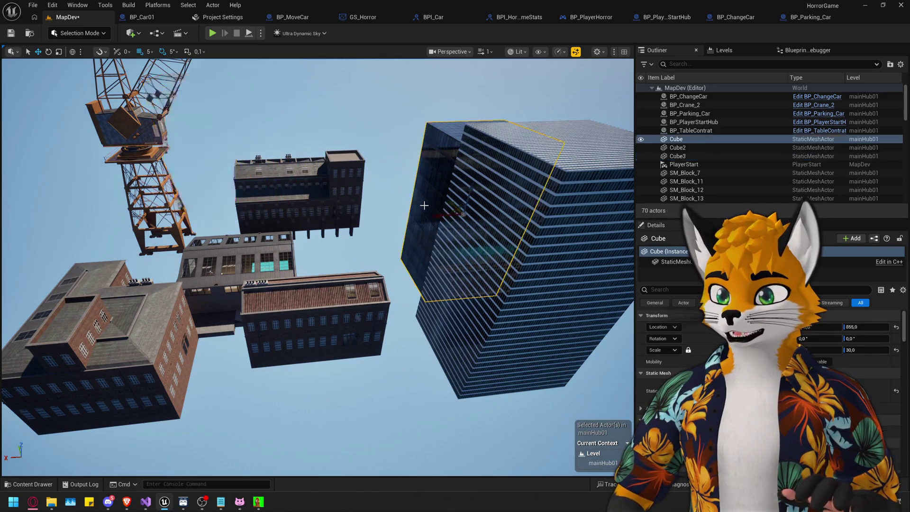
# Fly the viewport into the warehouse to view the towers, skylights, crane and brick buildings.
pyautogui.moveTo(451, 208); pyautogui.dragTo(452, 207)
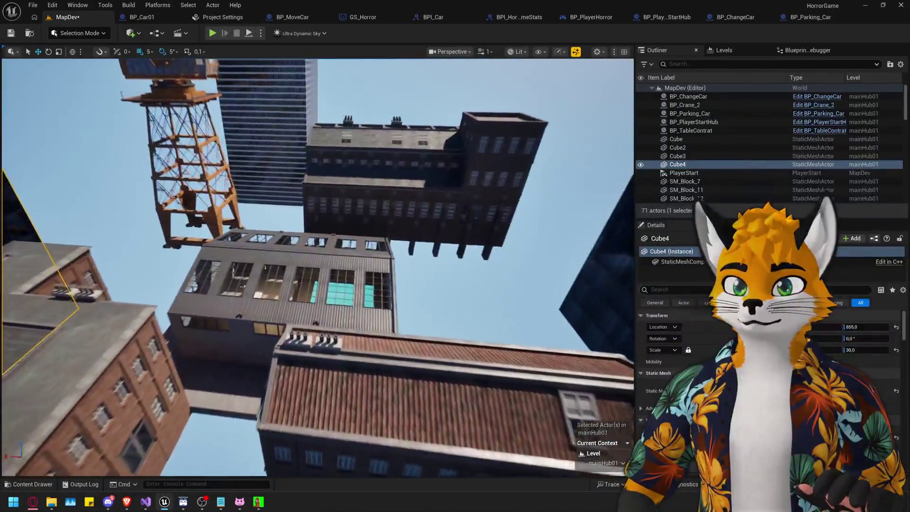
pyautogui.moveTo(452, 207); pyautogui.dragTo(452, 192)
pyautogui.moveTo(146, 460); pyautogui.dragTo(147, 460)
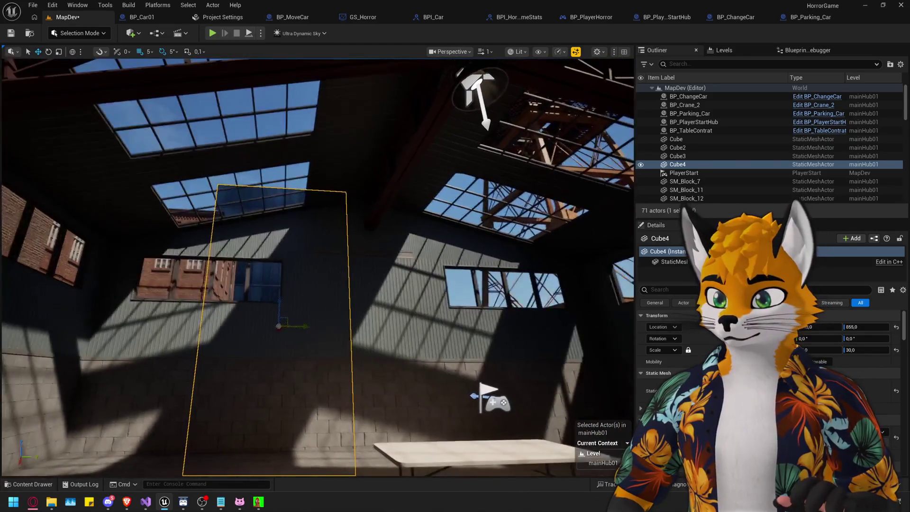
pyautogui.moveTo(362, 334); pyautogui.dragTo(362, 335)
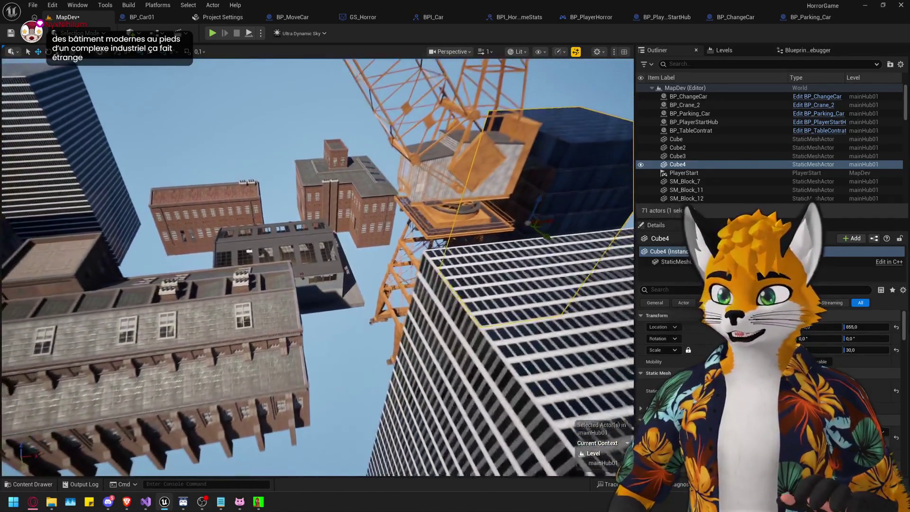
pyautogui.moveTo(318, 380); pyautogui.dragTo(317, 379)
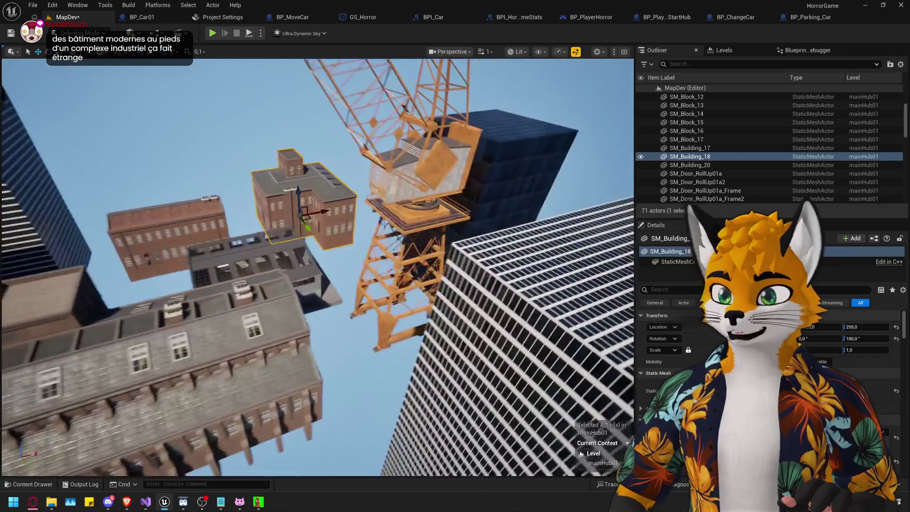
# Copy brick building SM_Building_18, rotate it a quarter turn to 270°, and slide it into place.
pyautogui.click(308, 209)
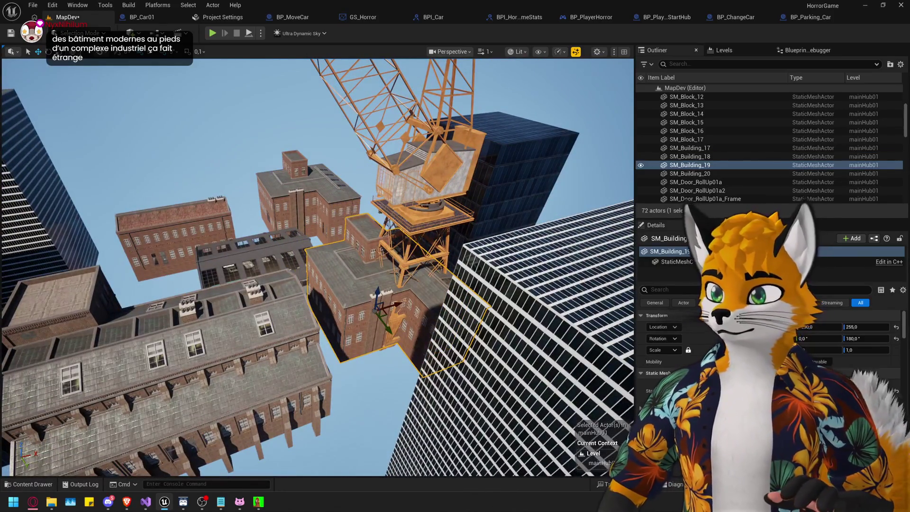
pyautogui.click(49, 52)
pyautogui.moveTo(166, 70); pyautogui.dragTo(167, 71)
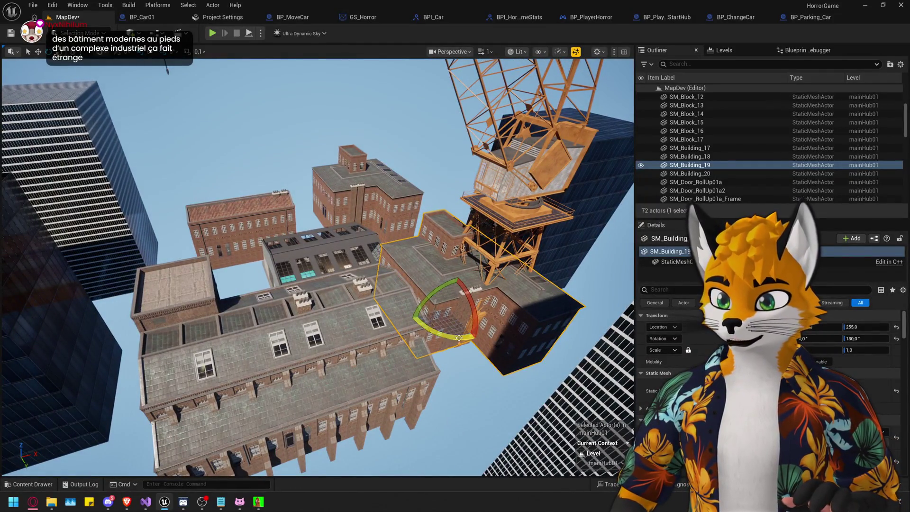
pyautogui.moveTo(166, 70); pyautogui.dragTo(167, 70)
pyautogui.moveTo(491, 294); pyautogui.dragTo(490, 294)
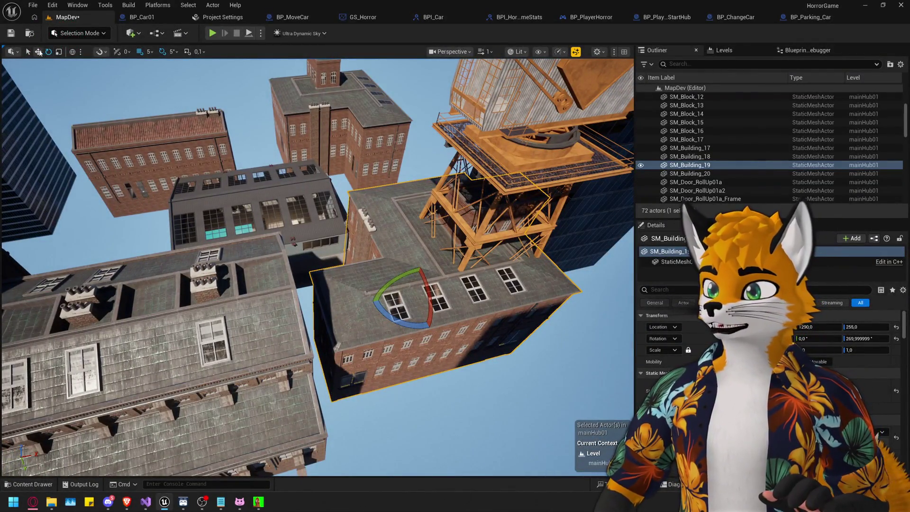
pyautogui.click(39, 52)
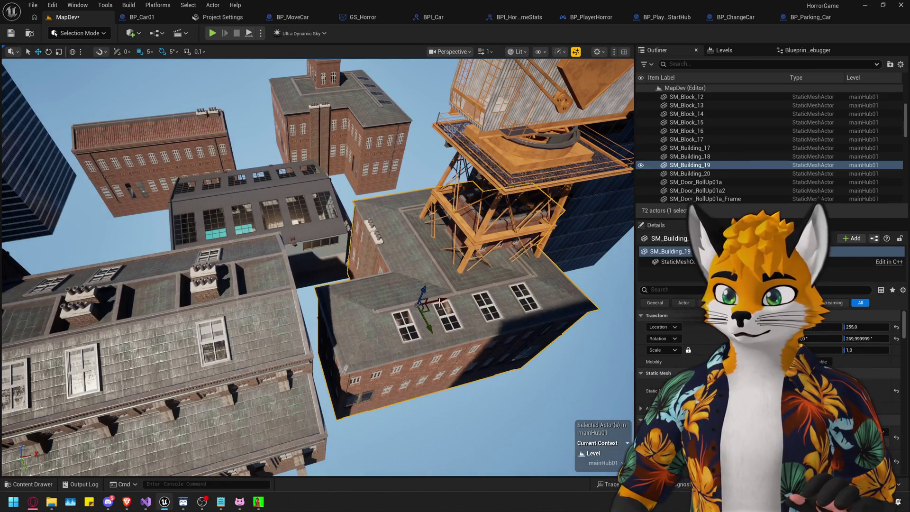
pyautogui.moveTo(454, 300)
pyautogui.mouseDown()
pyautogui.moveTo(493, 299)
pyautogui.moveTo(319, 468)
pyautogui.moveTo(289, 372)
pyautogui.mouseUp()
# Look over the city buildings and select brick building SM_Building_17.
pyautogui.click(284, 213)
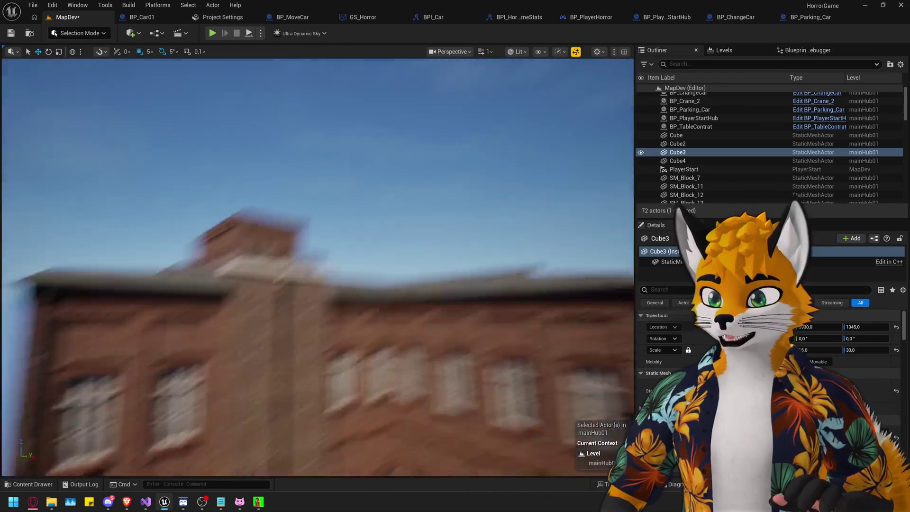
pyautogui.moveTo(142, 266); pyautogui.dragTo(111, 246)
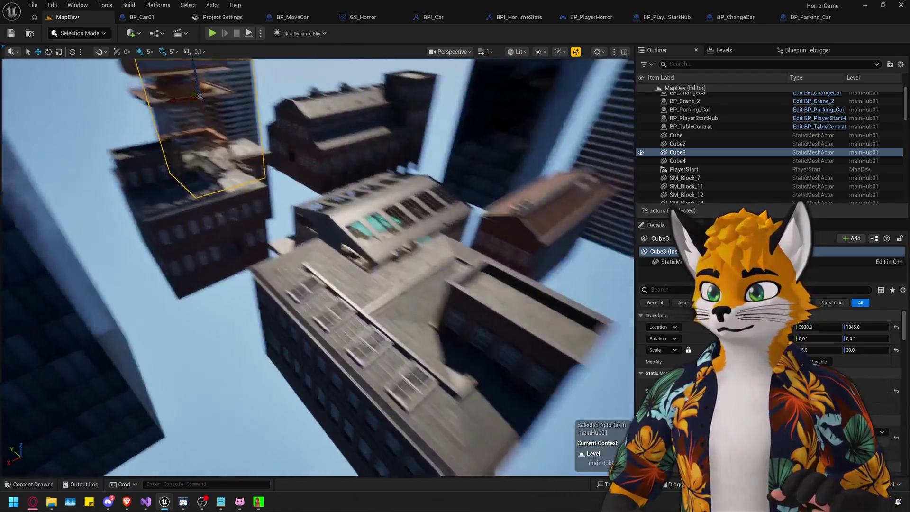
pyautogui.moveTo(313, 265); pyautogui.dragTo(294, 256)
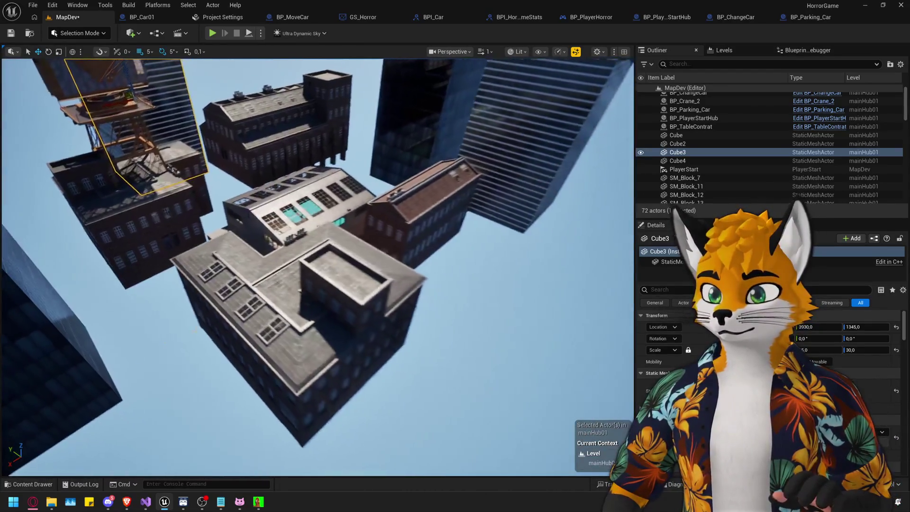
pyautogui.click(373, 227)
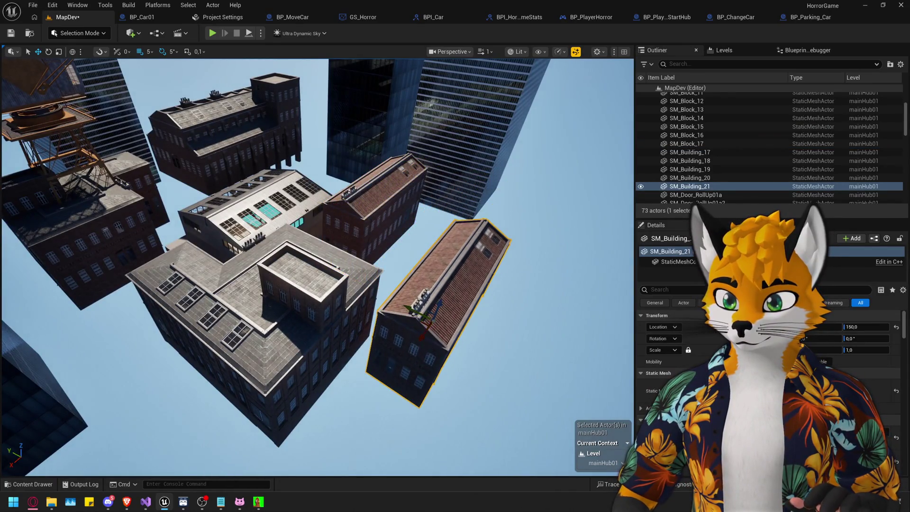
# Fly into the warehouse, frame SM_Building_21, and check its raised Z of 225 through the windows.
pyautogui.press('w')
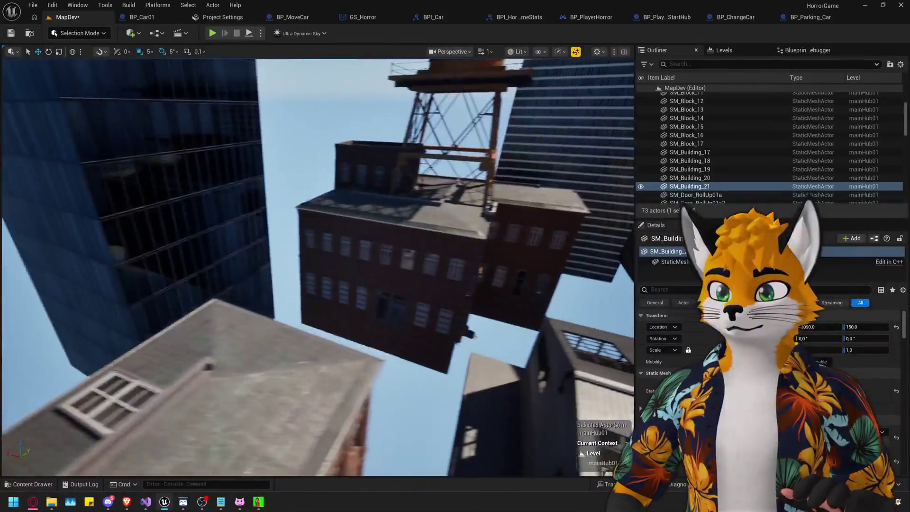
pyautogui.press('w')
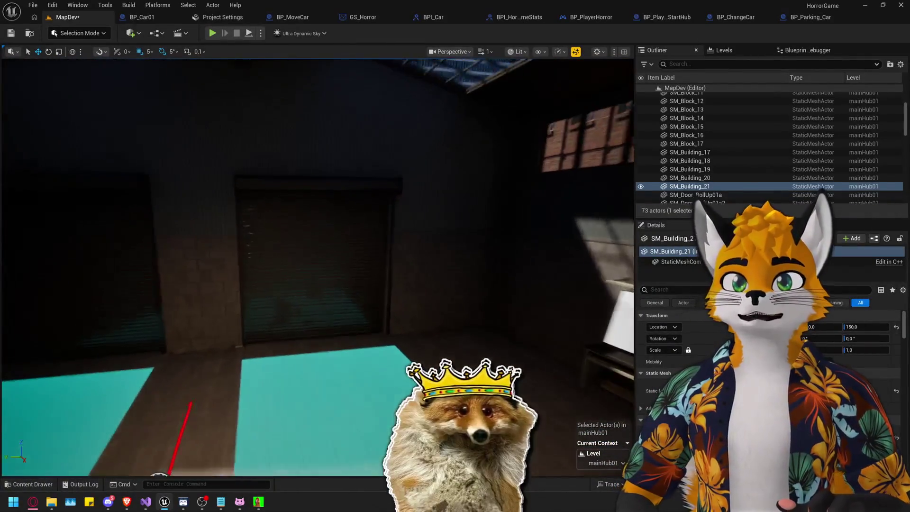
pyautogui.press('f')
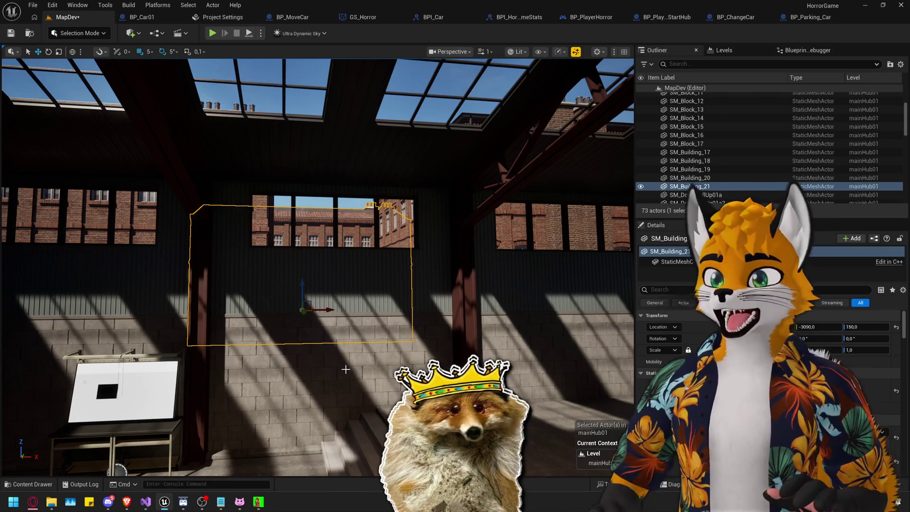
pyautogui.moveTo(313, 284); pyautogui.dragTo(266, 247)
pyautogui.moveTo(279, 373); pyautogui.dragTo(317, 373)
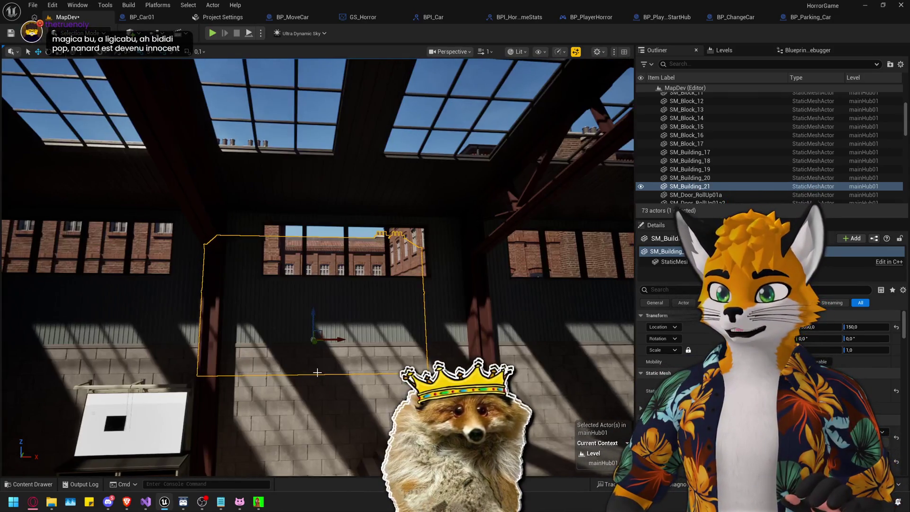
pyautogui.moveTo(316, 332)
pyautogui.mouseDown()
pyautogui.moveTo(549, 321)
pyautogui.moveTo(507, 300)
pyautogui.moveTo(508, 266)
pyautogui.moveTo(319, 379)
pyautogui.mouseUp()
pyautogui.moveTo(316, 342)
pyautogui.mouseDown()
pyautogui.moveTo(315, 384)
pyautogui.moveTo(314, 309)
pyautogui.moveTo(294, 336)
pyautogui.moveTo(284, 379)
pyautogui.moveTo(318, 275)
pyautogui.moveTo(299, 316)
pyautogui.mouseUp()
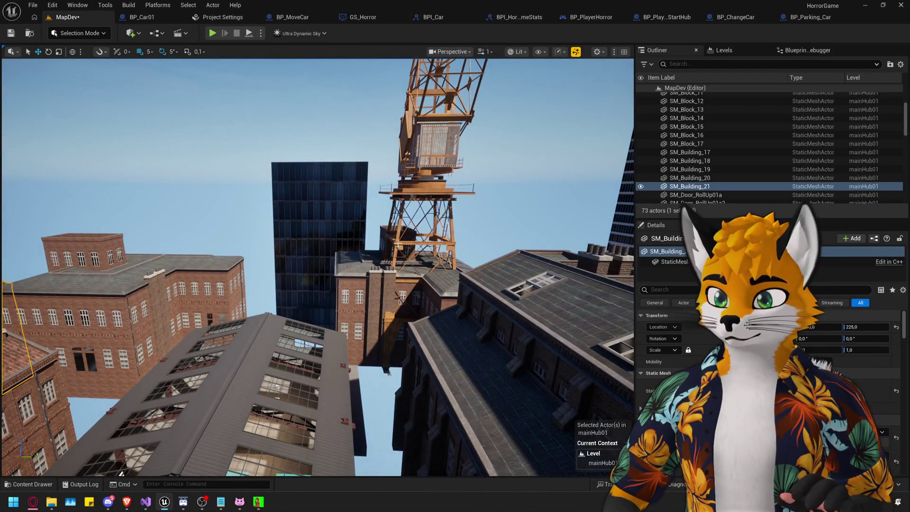
# Select the crane BP_Crane_2, scale it down, and raise it higher.
pyautogui.click(399, 244)
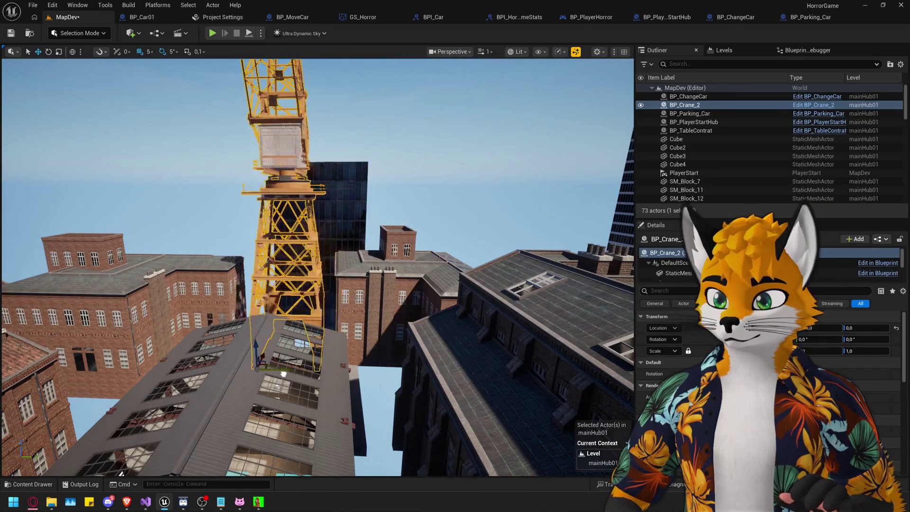
pyautogui.moveTo(412, 315)
pyautogui.mouseDown()
pyautogui.moveTo(399, 323)
pyautogui.moveTo(428, 331)
pyautogui.mouseUp()
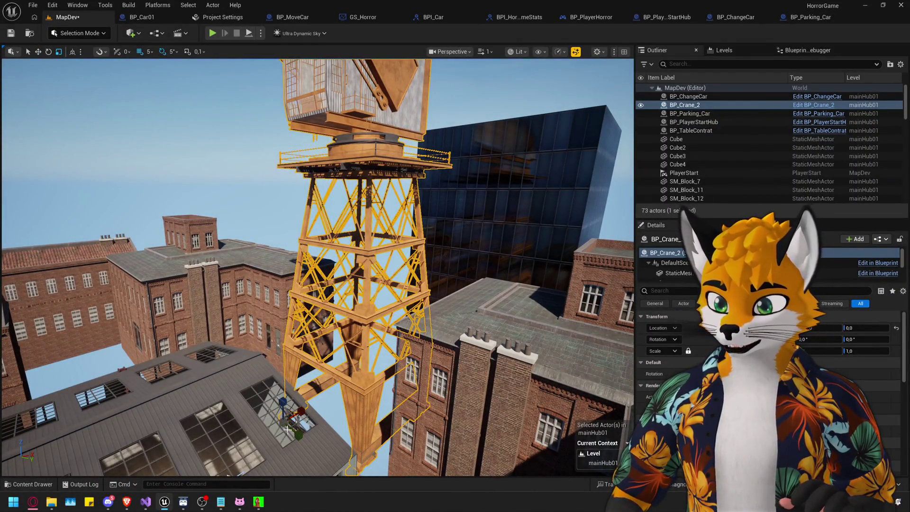
pyautogui.moveTo(281, 426); pyautogui.dragTo(289, 420)
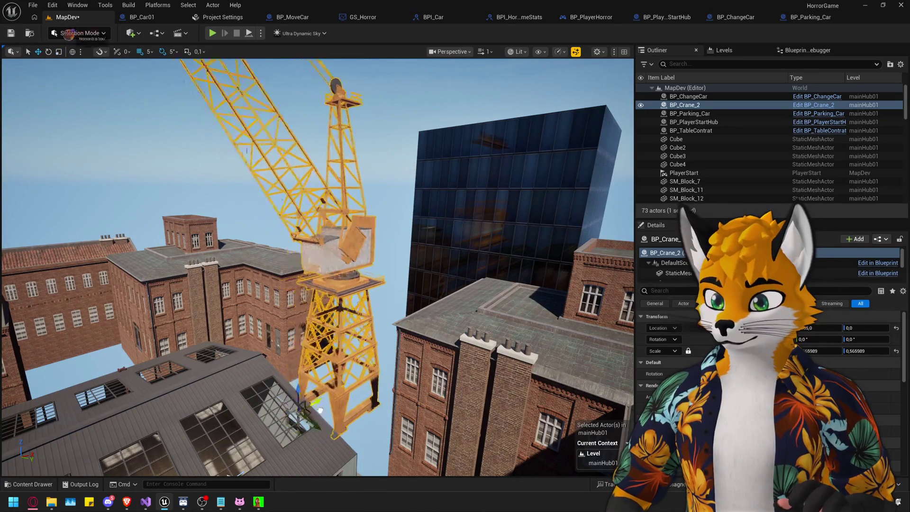
pyautogui.moveTo(318, 265); pyautogui.dragTo(317, 331)
pyautogui.moveTo(161, 181)
pyautogui.mouseDown()
pyautogui.moveTo(152, 182)
pyautogui.moveTo(161, 181)
pyautogui.mouseUp()
pyautogui.moveTo(322, 343)
pyautogui.mouseDown()
pyautogui.moveTo(309, 340)
pyautogui.moveTo(303, 304)
pyautogui.moveTo(285, 341)
pyautogui.moveTo(299, 334)
pyautogui.moveTo(285, 327)
pyautogui.moveTo(303, 308)
pyautogui.mouseUp()
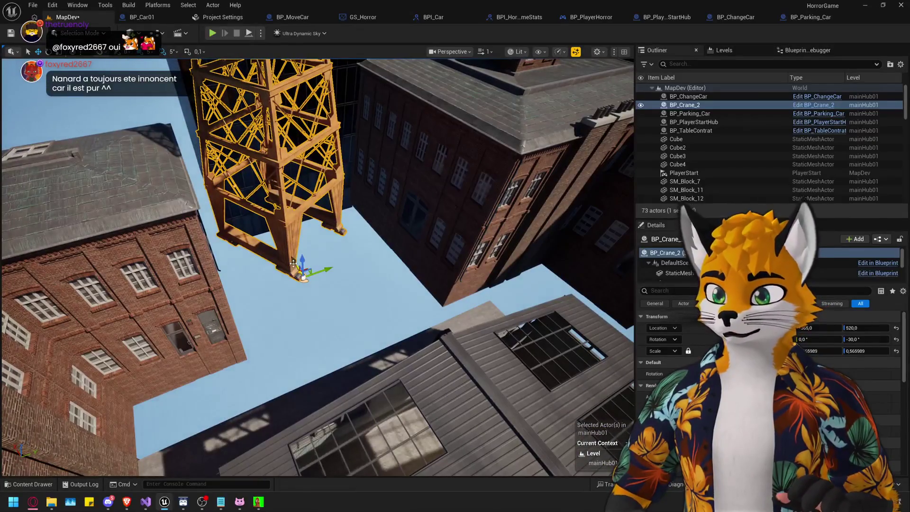
# Fly inside the warehouse to view the crane through the roof skylights.
pyautogui.moveTo(300, 271)
pyautogui.mouseDown()
pyautogui.moveTo(373, 349)
pyautogui.moveTo(360, 346)
pyautogui.mouseUp()
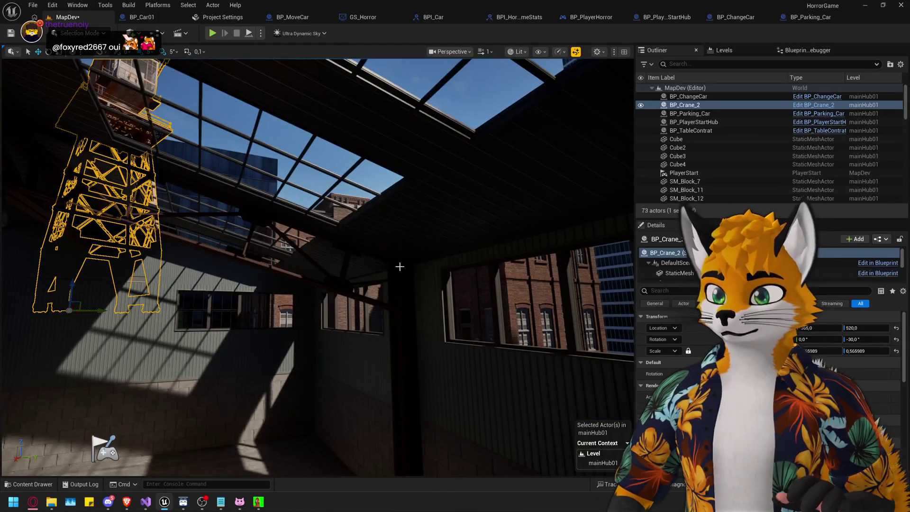
pyautogui.click(332, 123)
pyautogui.moveTo(332, 124)
pyautogui.mouseDown()
pyautogui.moveTo(322, 189)
pyautogui.moveTo(332, 133)
pyautogui.mouseUp()
pyautogui.moveTo(342, 244)
pyautogui.mouseDown()
pyautogui.moveTo(327, 253)
pyautogui.moveTo(339, 235)
pyautogui.moveTo(327, 247)
pyautogui.mouseUp()
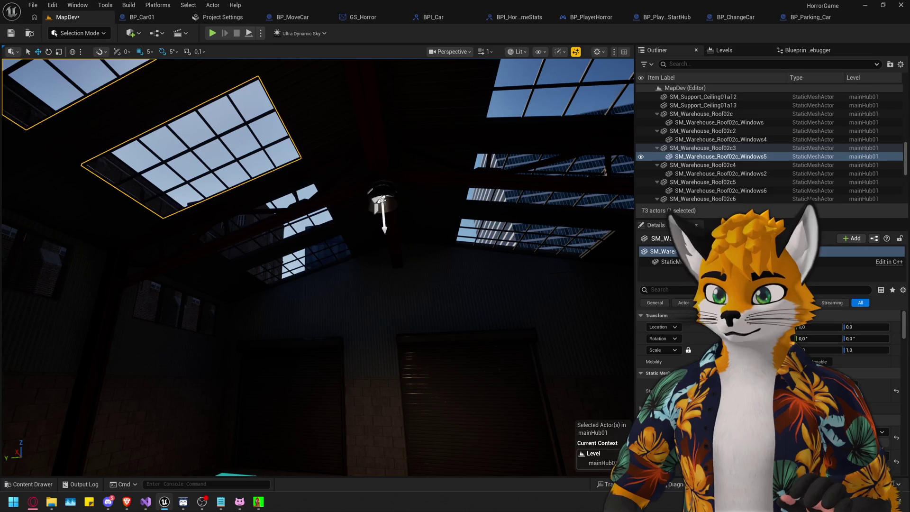
pyautogui.click(382, 200)
pyautogui.moveTo(382, 200); pyautogui.dragTo(393, 231)
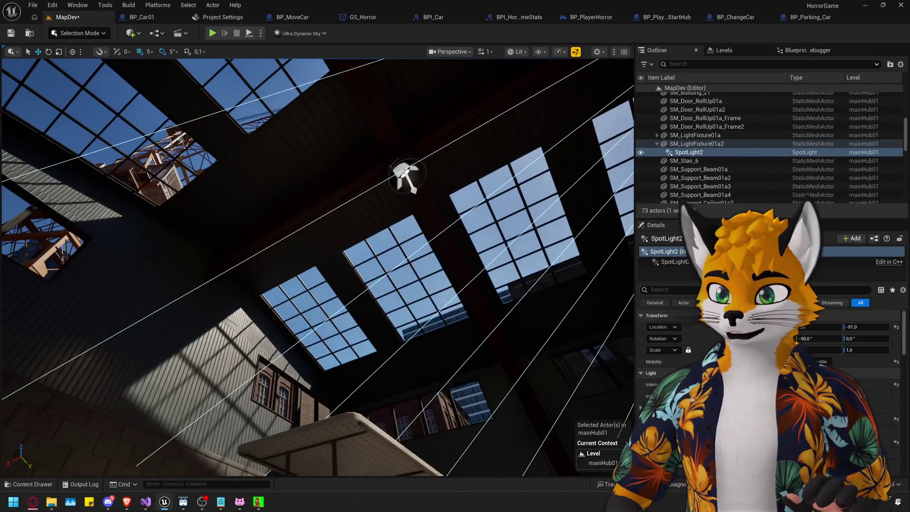
pyautogui.hotkey('ctrl', 'shift', 'a')
pyautogui.moveTo(403, 174); pyautogui.dragTo(398, 195)
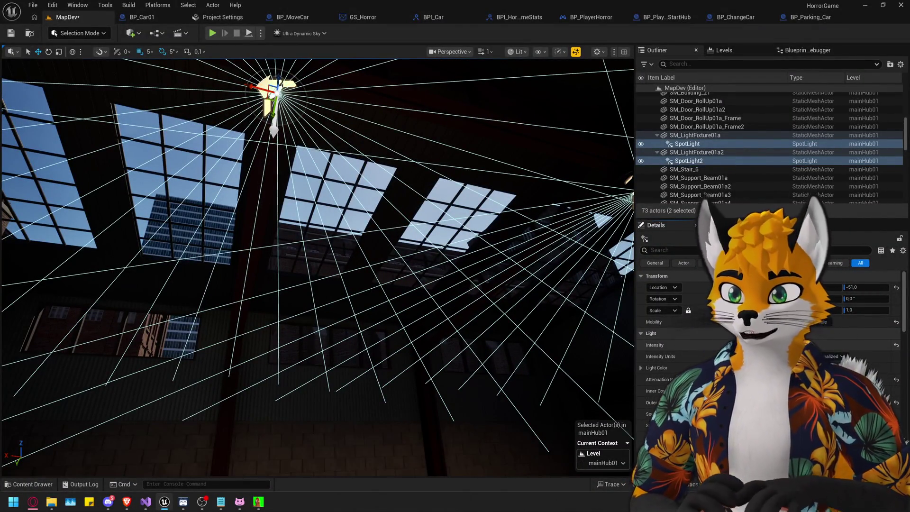
pyautogui.moveTo(313, 192)
pyautogui.mouseDown()
pyautogui.moveTo(298, 188)
pyautogui.moveTo(313, 192)
pyautogui.mouseUp()
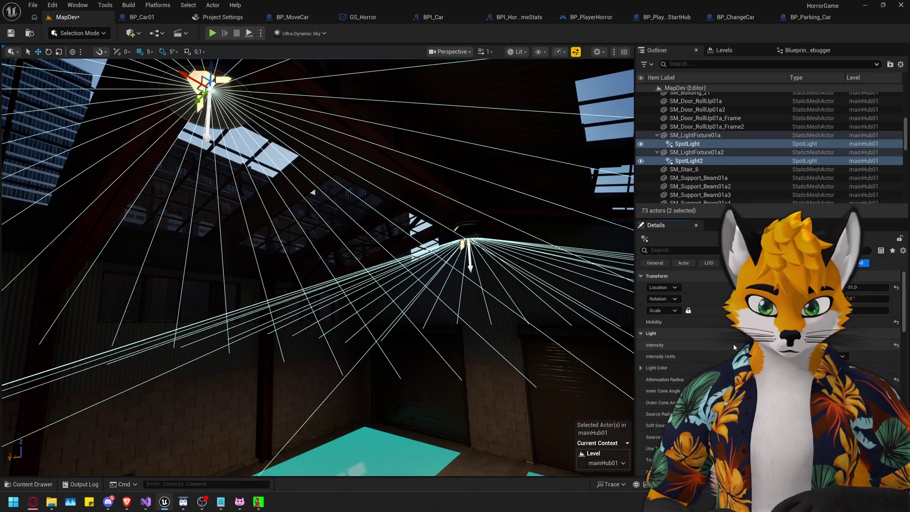
pyautogui.moveTo(318, 266)
pyautogui.mouseDown()
pyautogui.moveTo(318, 303)
pyautogui.moveTo(317, 227)
pyautogui.moveTo(327, 223)
pyautogui.moveTo(327, 265)
pyautogui.moveTo(332, 190)
pyautogui.moveTo(289, 171)
pyautogui.mouseUp()
pyautogui.moveTo(284, 388)
pyautogui.mouseDown()
pyautogui.moveTo(284, 375)
pyautogui.moveTo(284, 427)
pyautogui.mouseUp()
pyautogui.click(285, 375)
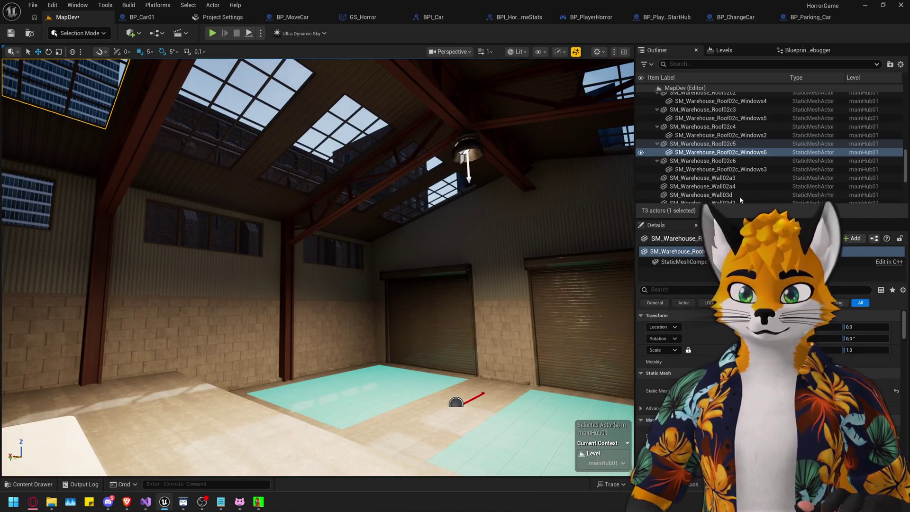
pyautogui.moveTo(906, 182); pyautogui.dragTo(905, 205)
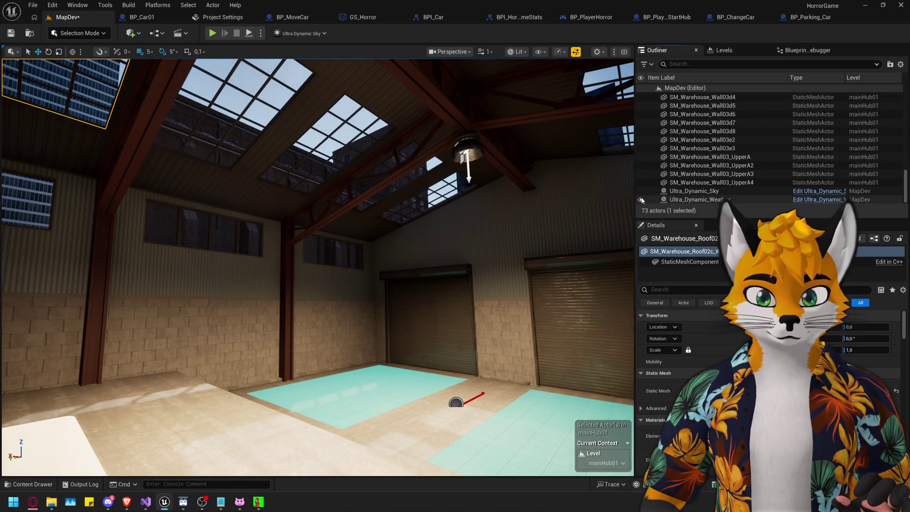
pyautogui.click(641, 200)
pyautogui.click(642, 191)
pyautogui.moveTo(493, 266)
pyautogui.mouseDown()
pyautogui.moveTo(493, 228)
pyautogui.moveTo(479, 237)
pyautogui.moveTo(478, 332)
pyautogui.moveTo(369, 322)
pyautogui.moveTo(379, 294)
pyautogui.moveTo(332, 237)
pyautogui.moveTo(332, 294)
pyautogui.moveTo(332, 275)
pyautogui.mouseUp()
pyautogui.click(642, 200)
pyautogui.click(642, 191)
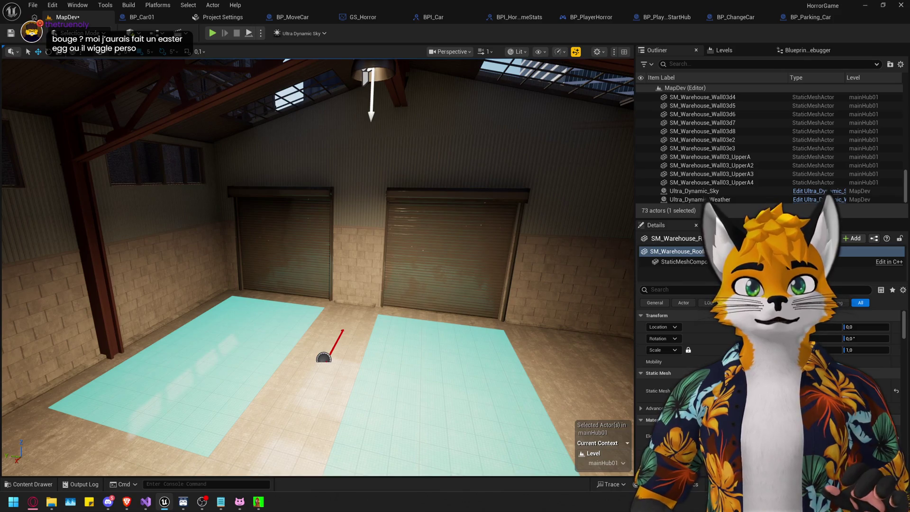
pyautogui.moveTo(332, 275)
pyautogui.mouseDown()
pyautogui.moveTo(332, 303)
pyautogui.moveTo(332, 228)
pyautogui.mouseUp()
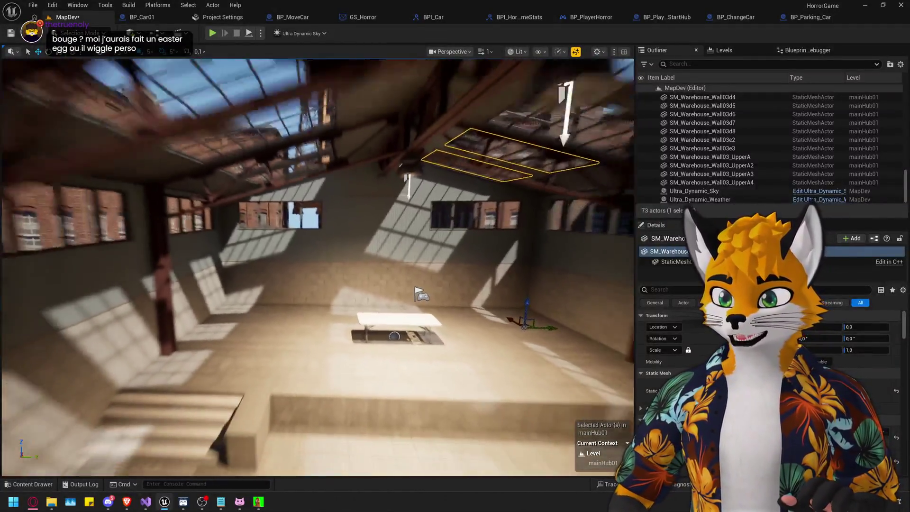
pyautogui.moveTo(332, 227)
pyautogui.mouseDown()
pyautogui.moveTo(332, 200)
pyautogui.moveTo(332, 294)
pyautogui.moveTo(360, 304)
pyautogui.moveTo(361, 256)
pyautogui.mouseUp()
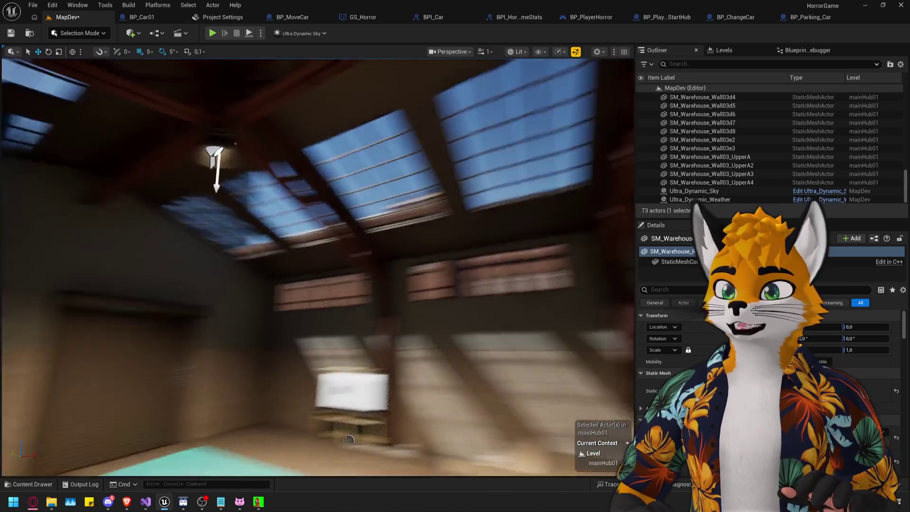
pyautogui.moveTo(360, 256)
pyautogui.mouseDown()
pyautogui.moveTo(308, 256)
pyautogui.moveTo(309, 218)
pyautogui.moveTo(332, 199)
pyautogui.moveTo(332, 180)
pyautogui.mouseUp()
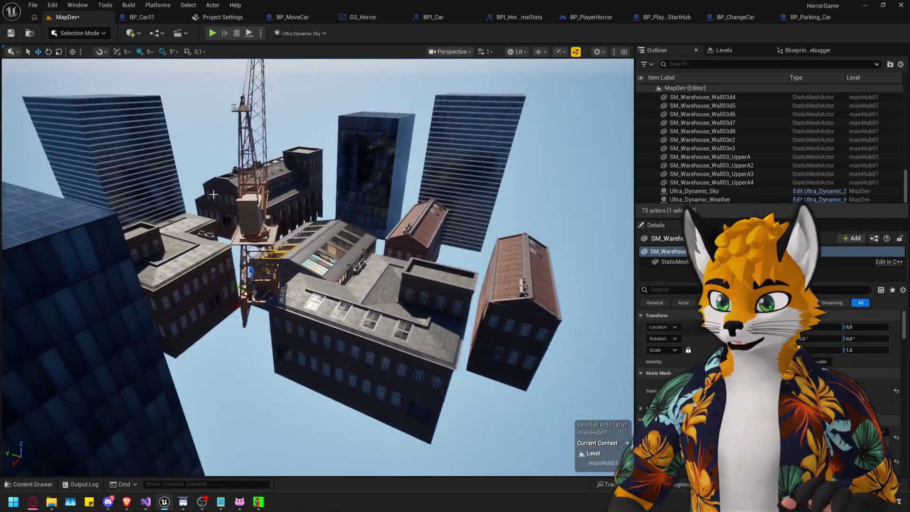
# Duplicate glass tower Cube3 into Cube5 and move the copy to the right.
pyautogui.click(181, 210)
pyautogui.moveTo(143, 177); pyautogui.dragTo(569, 181)
pyautogui.press('f')
pyautogui.moveTo(450, 218)
pyautogui.mouseDown()
pyautogui.moveTo(510, 218)
pyautogui.moveTo(503, 247)
pyautogui.moveTo(441, 265)
pyautogui.mouseUp()
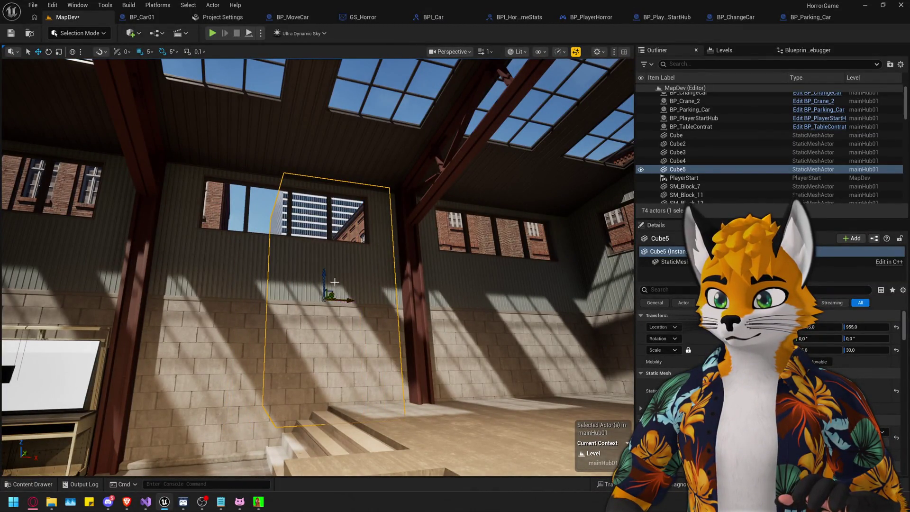
pyautogui.moveTo(441, 266); pyautogui.dragTo(168, 195)
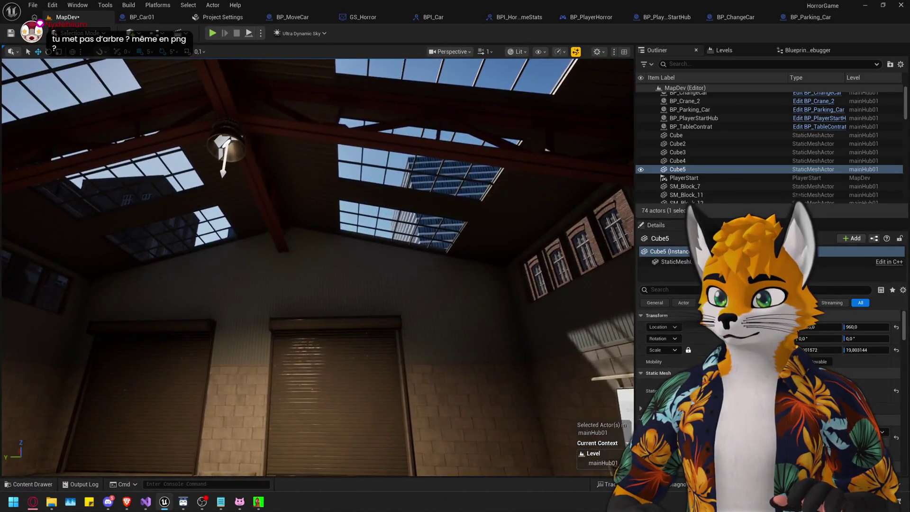
pyautogui.moveTo(318, 265)
pyautogui.mouseDown()
pyautogui.moveTo(346, 258)
pyautogui.moveTo(294, 256)
pyautogui.moveTo(285, 275)
pyautogui.moveTo(315, 256)
pyautogui.moveTo(321, 238)
pyautogui.moveTo(341, 237)
pyautogui.moveTo(343, 266)
pyautogui.moveTo(341, 237)
pyautogui.moveTo(360, 240)
pyautogui.mouseUp()
# Delete the glass tower Cube4.
pyautogui.click(321, 238)
pyautogui.press('Delete')
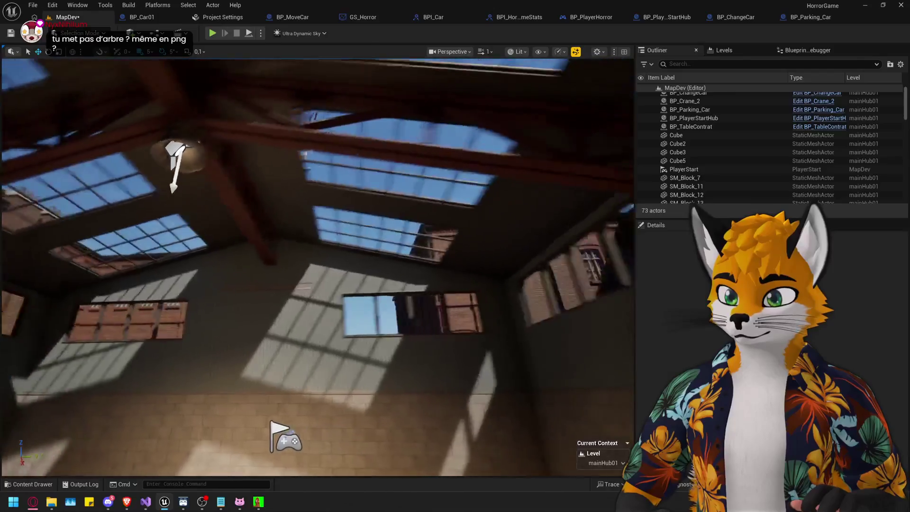
pyautogui.moveTo(332, 315); pyautogui.dragTo(293, 296)
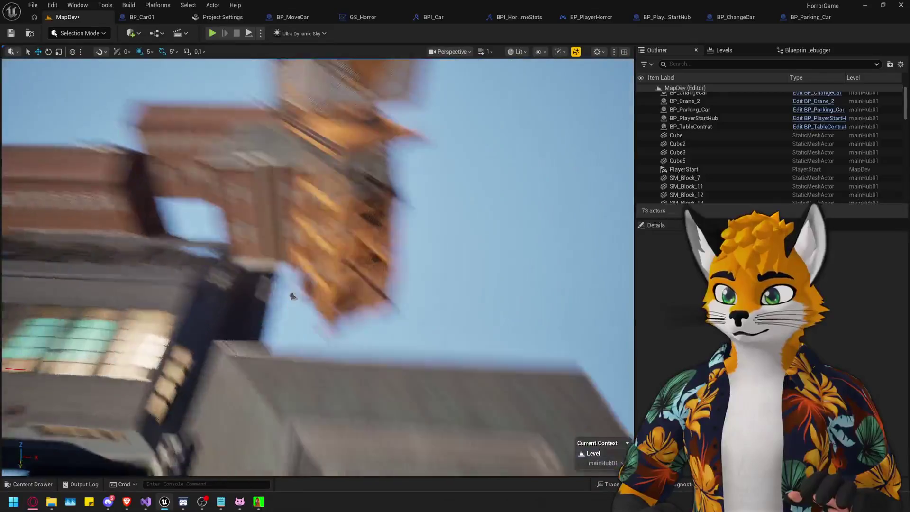
# Alt-drag a copy of SM_Building_21, set its yaw to 90°, and place it beside the crane.
pyautogui.click(242, 154)
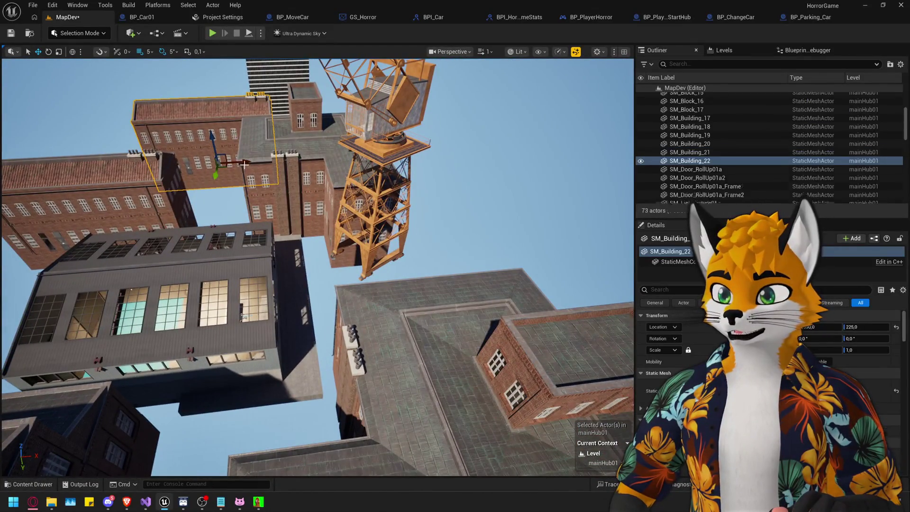
pyautogui.keyDown('alt'); pyautogui.moveTo(244, 164); pyautogui.dragTo(507, 128); pyautogui.keyUp('alt')
pyautogui.click(877, 338)
pyautogui.write('90')
pyautogui.press('Return')
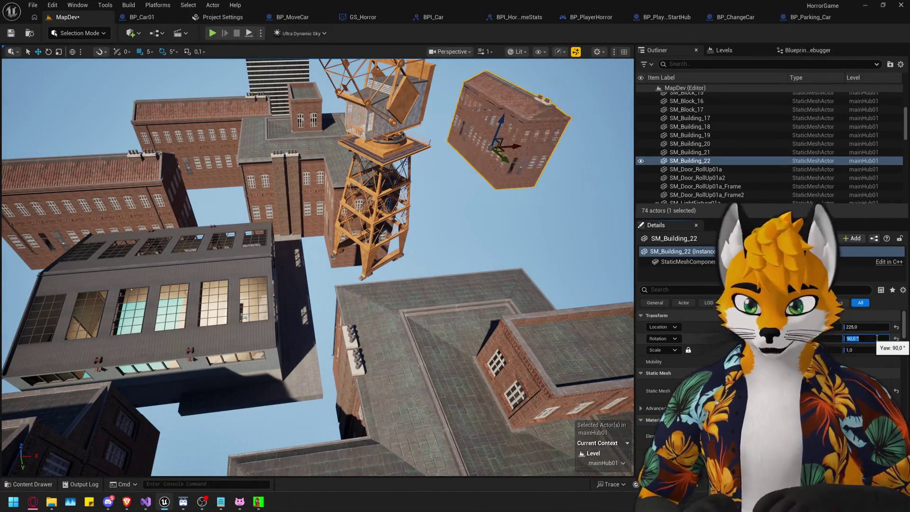
pyautogui.moveTo(520, 144); pyautogui.dragTo(455, 149)
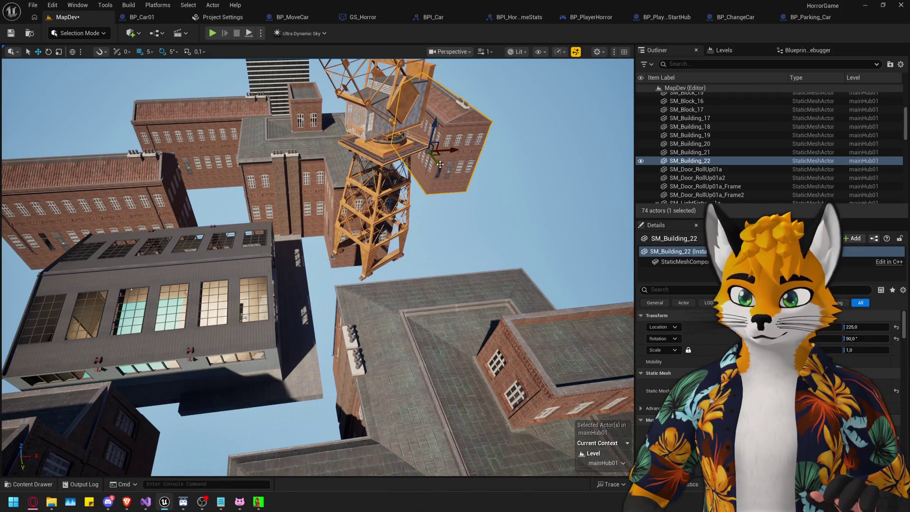
pyautogui.moveTo(503, 327)
pyautogui.mouseDown()
pyautogui.moveTo(462, 258)
pyautogui.moveTo(469, 272)
pyautogui.moveTo(429, 251)
pyautogui.moveTo(435, 287)
pyautogui.moveTo(430, 249)
pyautogui.moveTo(430, 266)
pyautogui.mouseUp()
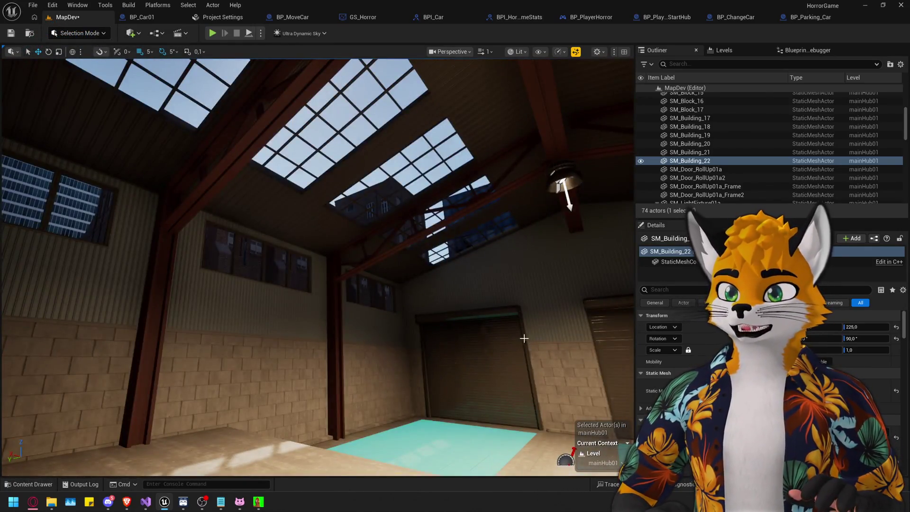
pyautogui.moveTo(430, 266); pyautogui.dragTo(455, 268)
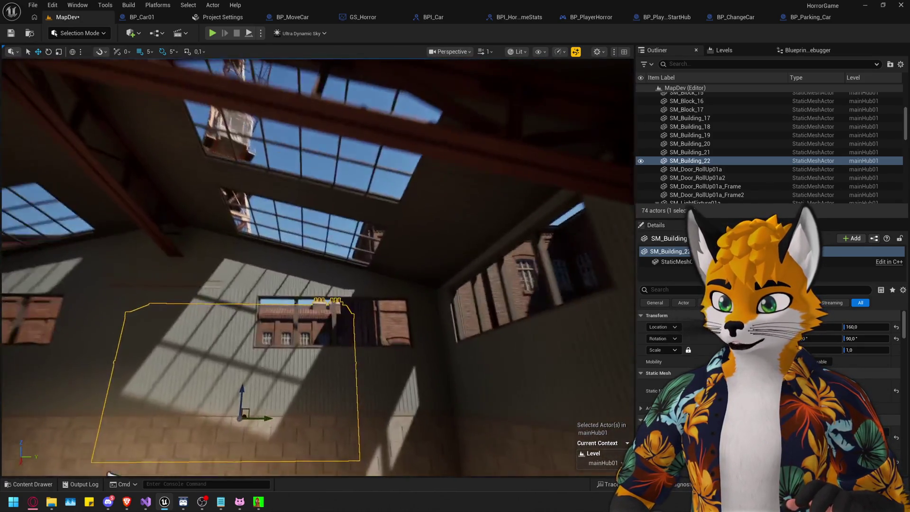
pyautogui.moveTo(109, 474)
pyautogui.mouseDown()
pyautogui.moveTo(155, 376)
pyautogui.moveTo(10, 464)
pyautogui.moveTo(95, 427)
pyautogui.moveTo(277, 414)
pyautogui.moveTo(380, 166)
pyautogui.moveTo(460, 254)
pyautogui.mouseUp()
# Open the content browser and scroll through the IndustrialArea Meshes folder.
pyautogui.hotkey('ctrl', 'space')
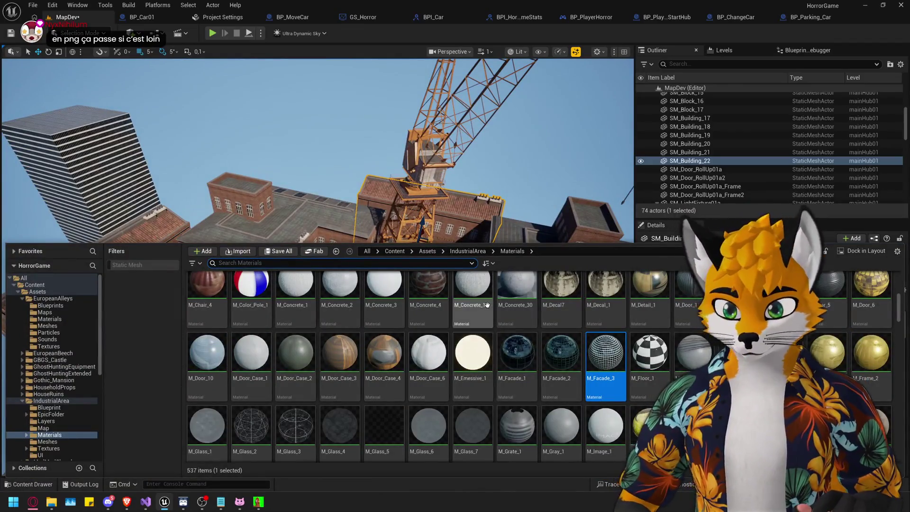
pyautogui.click(460, 252)
pyautogui.doubleClick(429, 293)
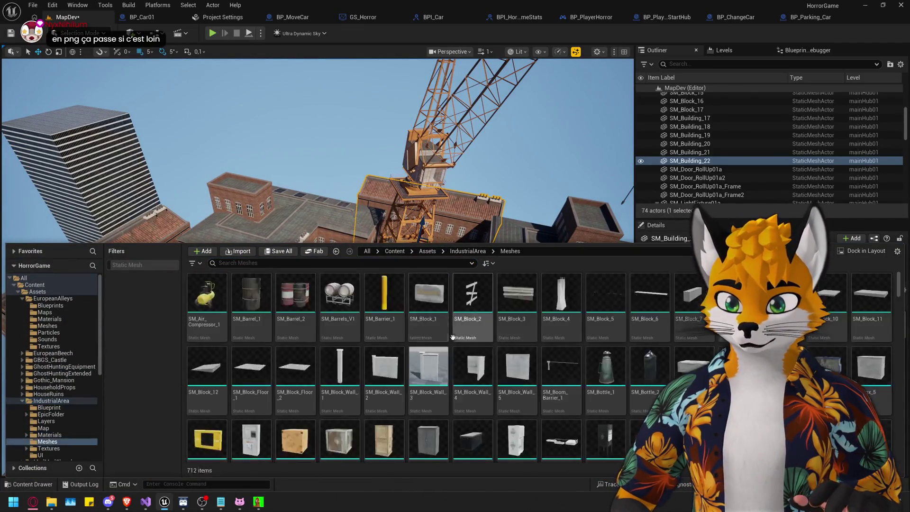
pyautogui.scroll(-5, 521, 361)
pyautogui.scroll(-3, 575, 376)
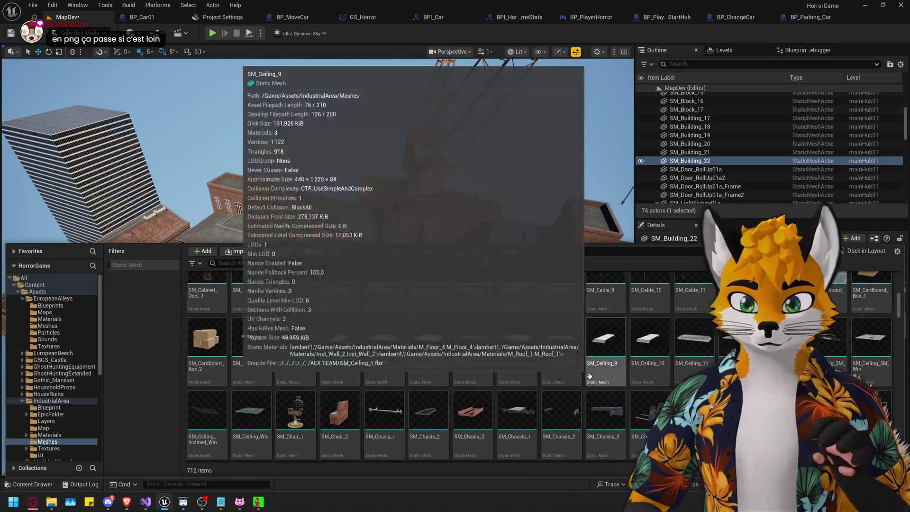
pyautogui.scroll(-5, 671, 373)
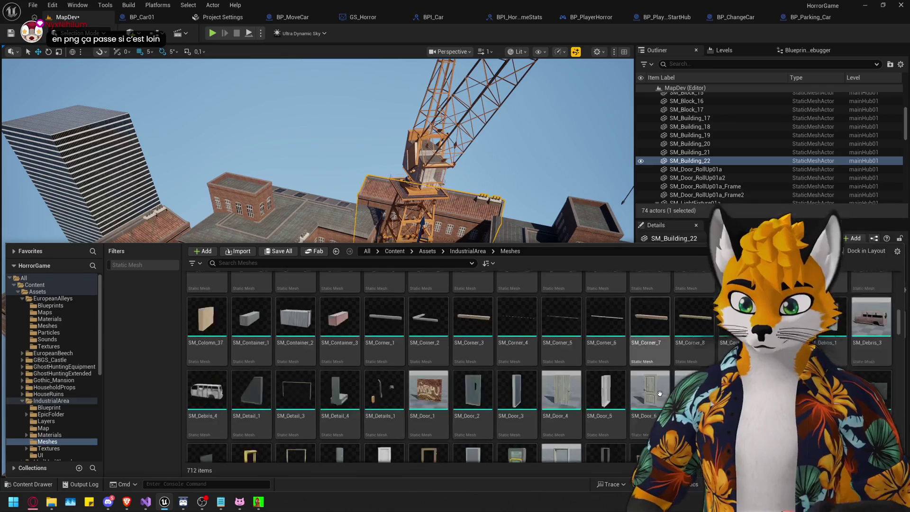
pyautogui.scroll(5, 395, 285)
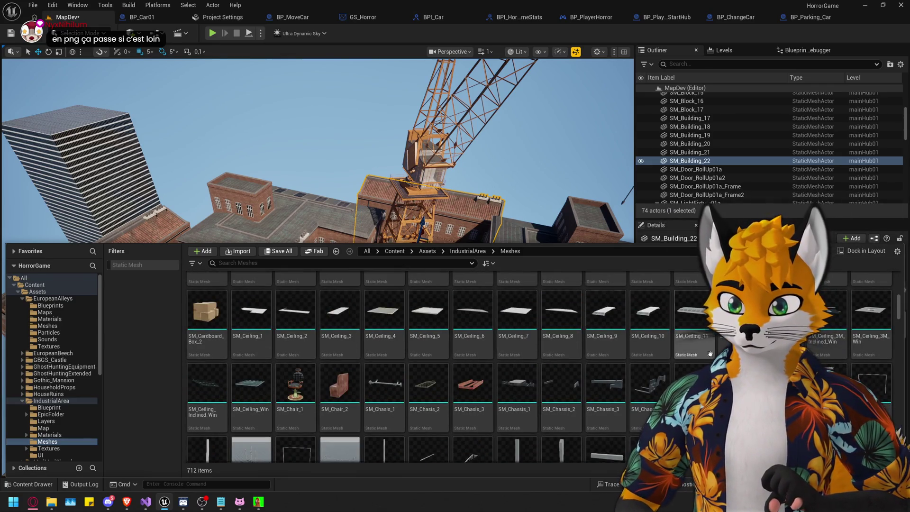
pyautogui.moveTo(899, 318); pyautogui.dragTo(904, 375)
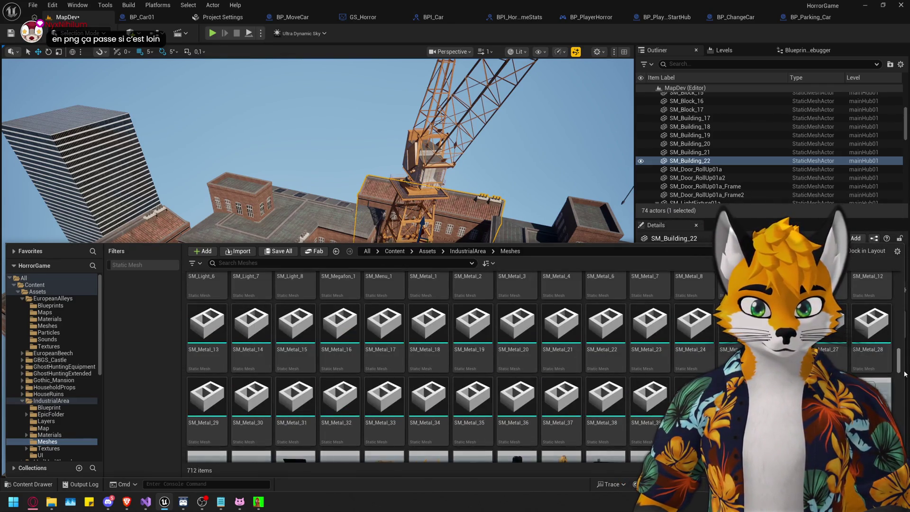
pyautogui.scroll(-10, 407, 274)
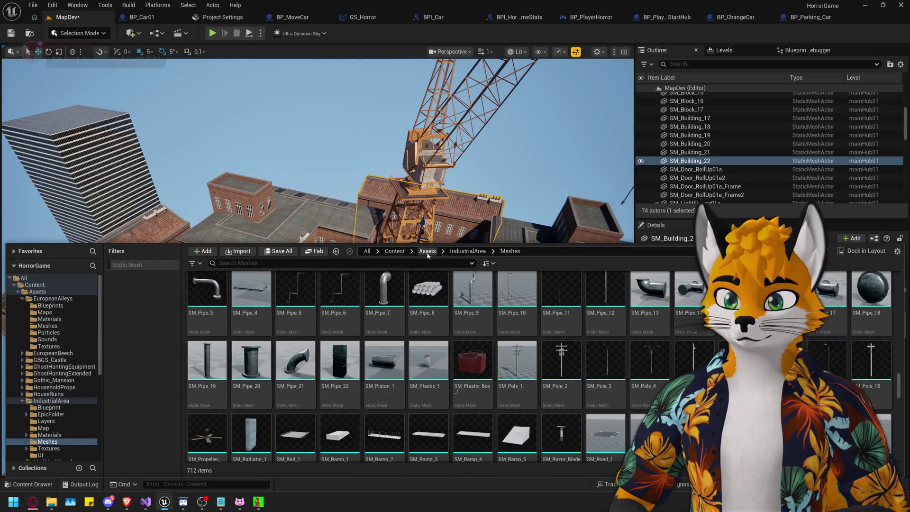
# Go up to Assets and into the EuropeanAlleys > Meshes folder.
pyautogui.click(427, 251)
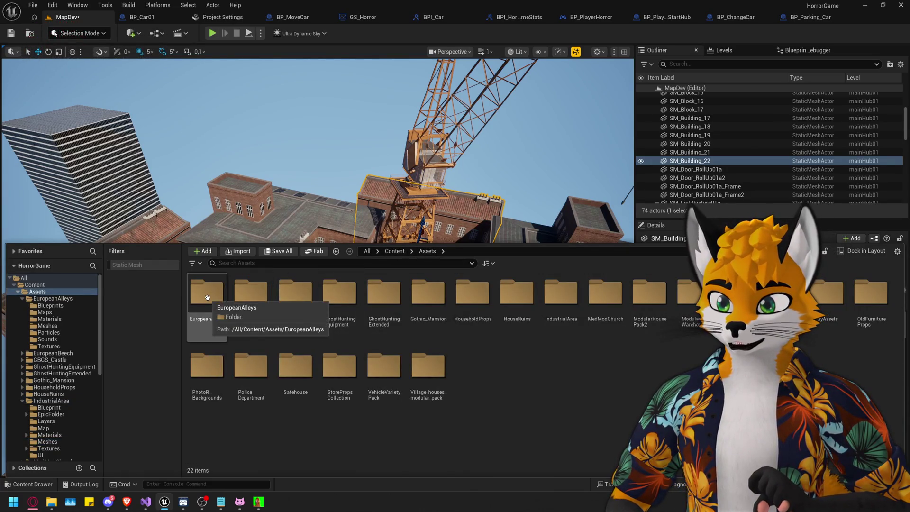
pyautogui.doubleClick(210, 296)
pyautogui.doubleClick(352, 295)
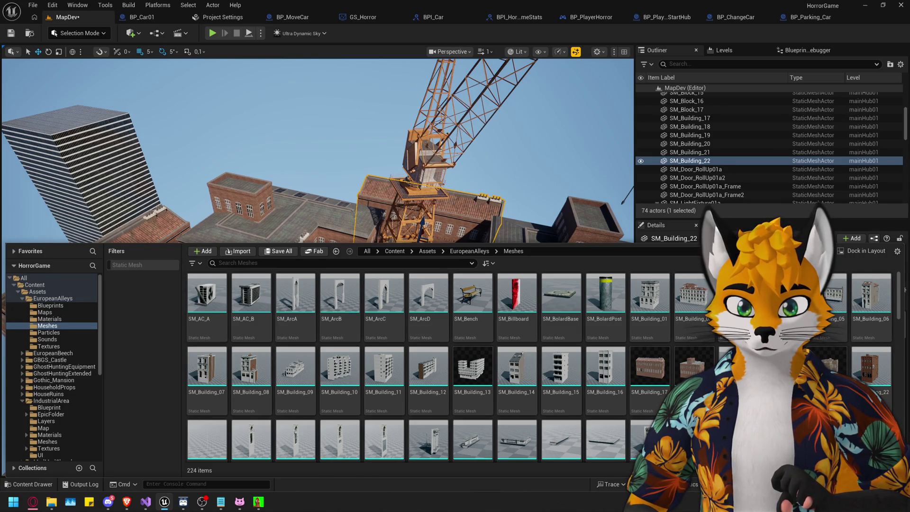
# Place SM_Building_03, delete SM_Building_22, then lower and slide the new building into position.
pyautogui.moveTo(739, 294)
pyautogui.mouseDown()
pyautogui.moveTo(199, 152)
pyautogui.moveTo(277, 157)
pyautogui.mouseUp()
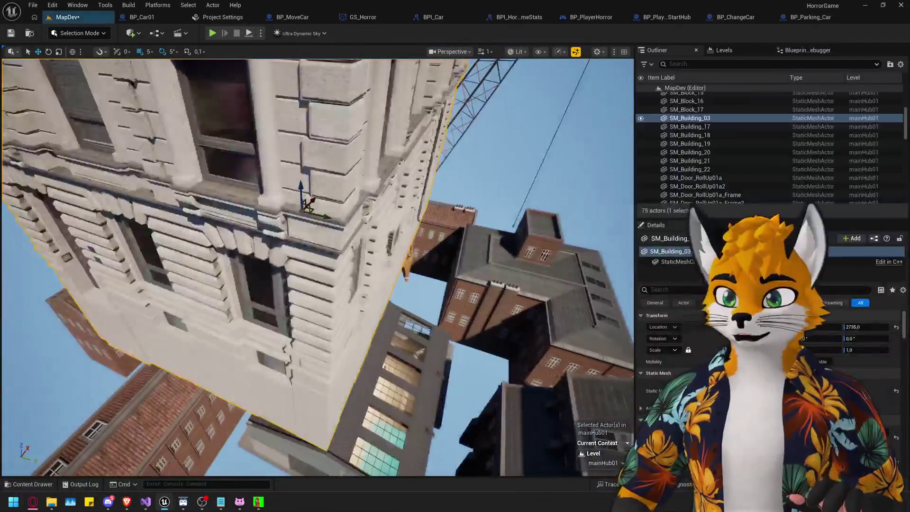
pyautogui.press('f')
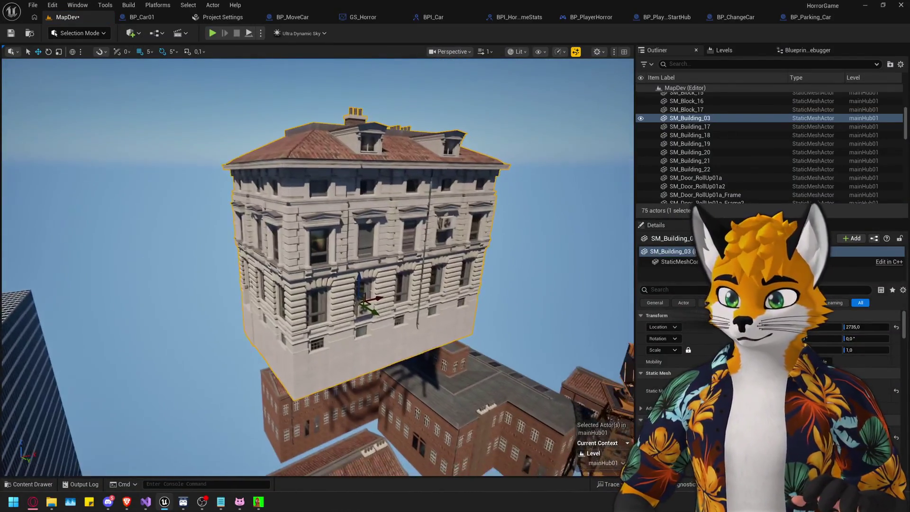
pyautogui.doubleClick(690, 161)
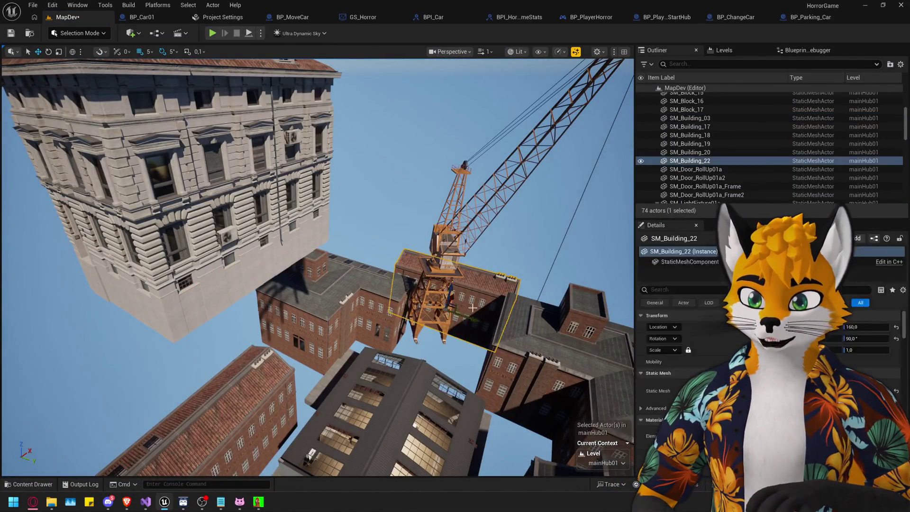
pyautogui.press('Delete')
pyautogui.click(349, 156)
pyautogui.moveTo(349, 155)
pyautogui.mouseDown()
pyautogui.moveTo(332, 394)
pyautogui.moveTo(283, 332)
pyautogui.mouseUp()
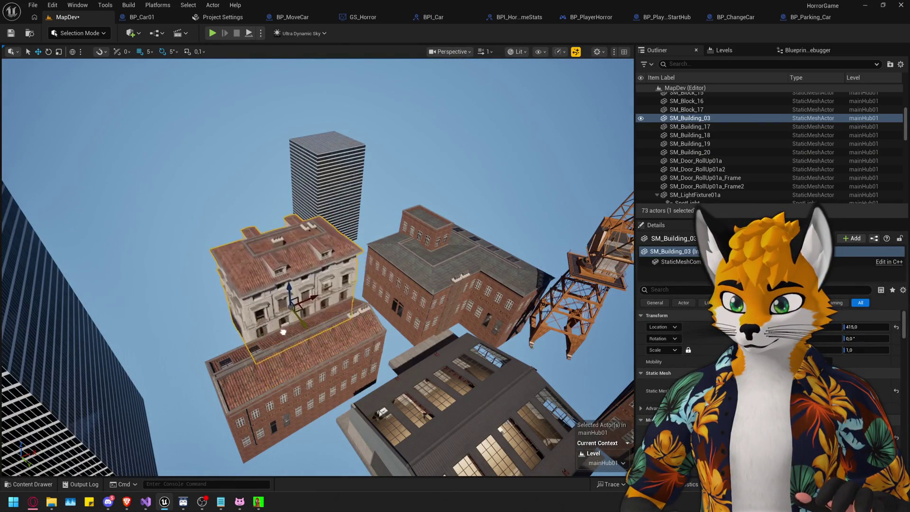
pyautogui.moveTo(304, 287); pyautogui.dragTo(328, 285)
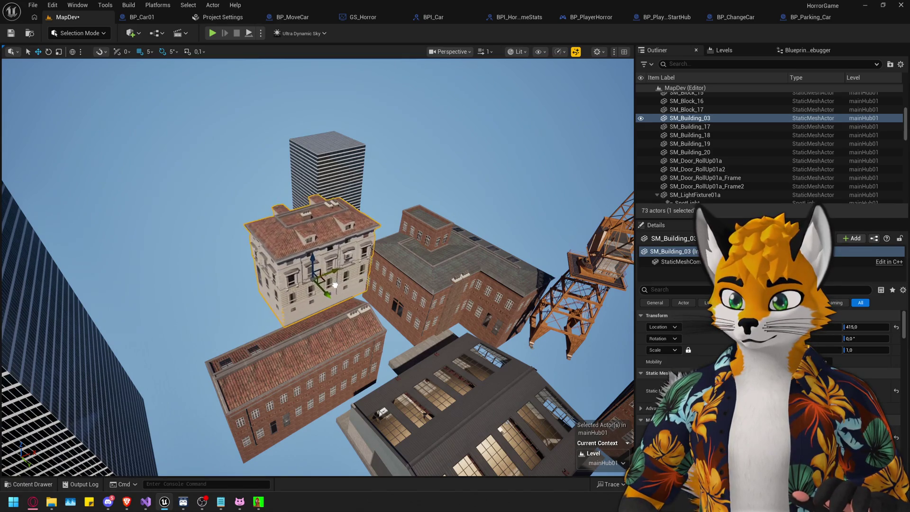
# From inside the warehouse, lower the building until its facade fills the window.
pyautogui.press('w')
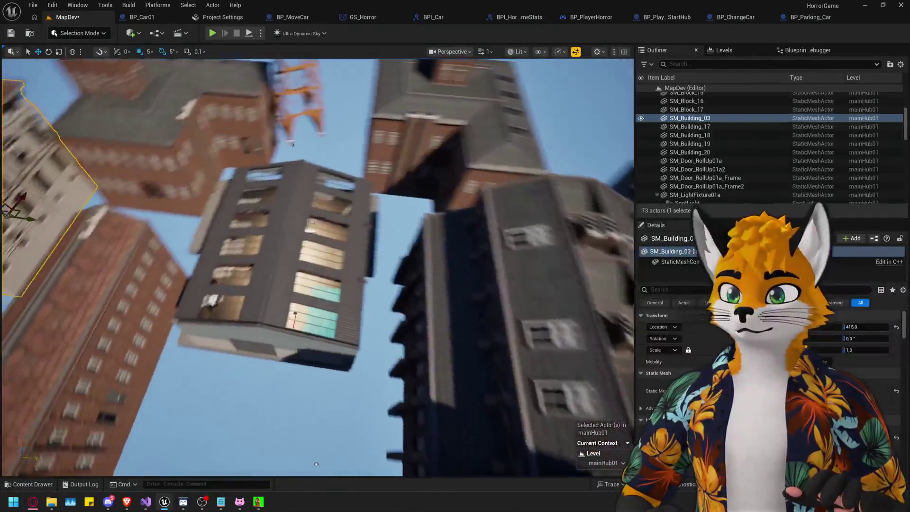
pyautogui.press('f')
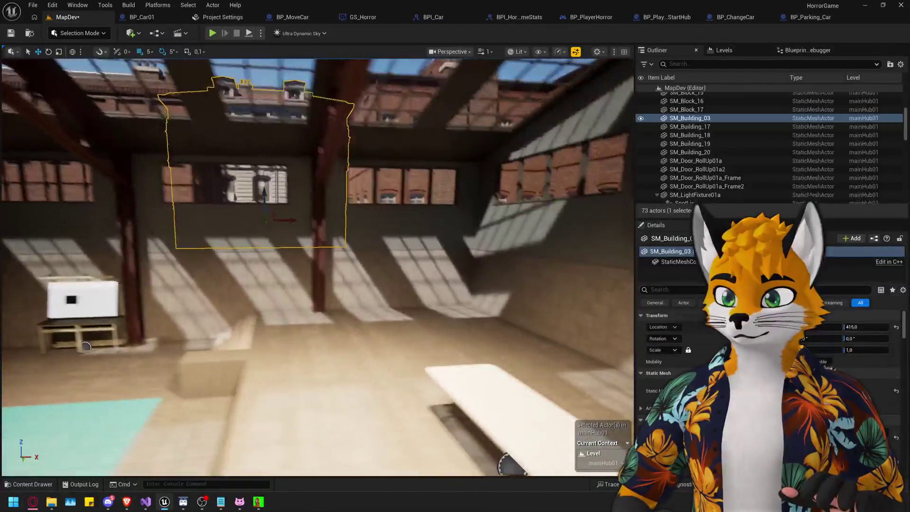
pyautogui.press('w')
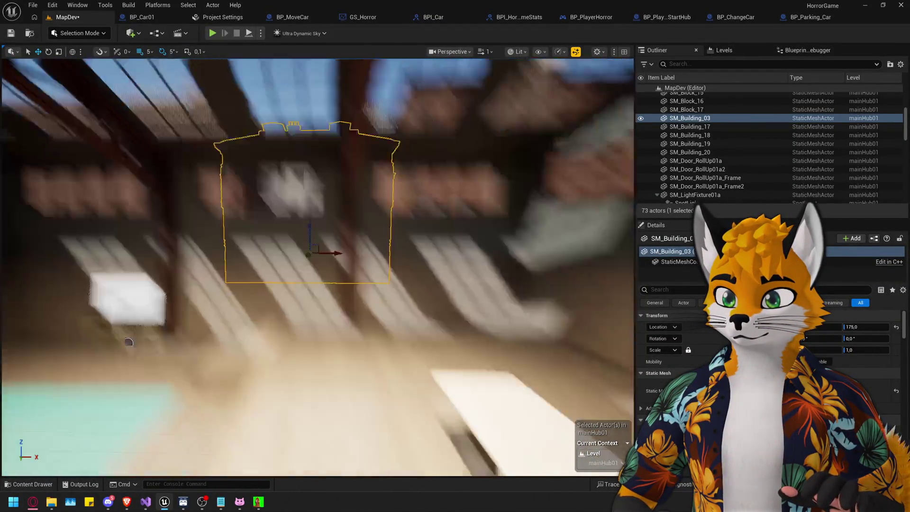
pyautogui.press('w')
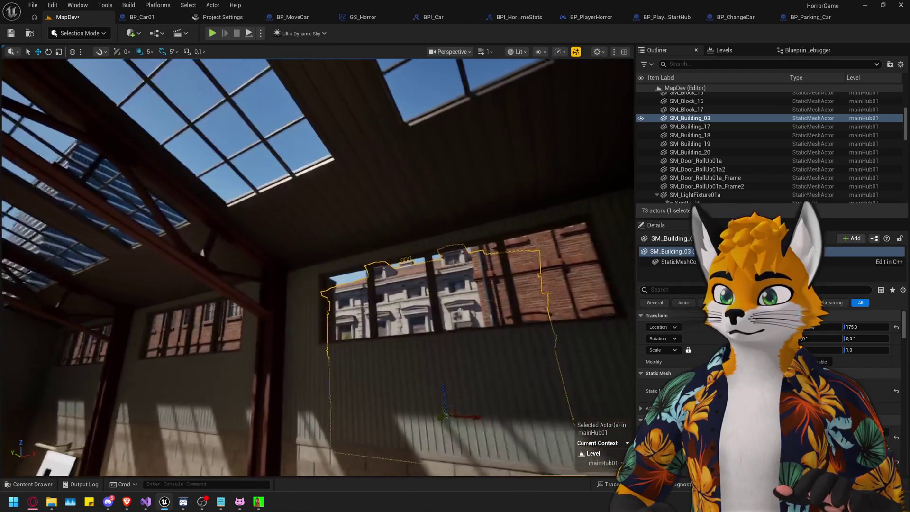
pyautogui.moveTo(516, 369); pyautogui.dragTo(520, 397)
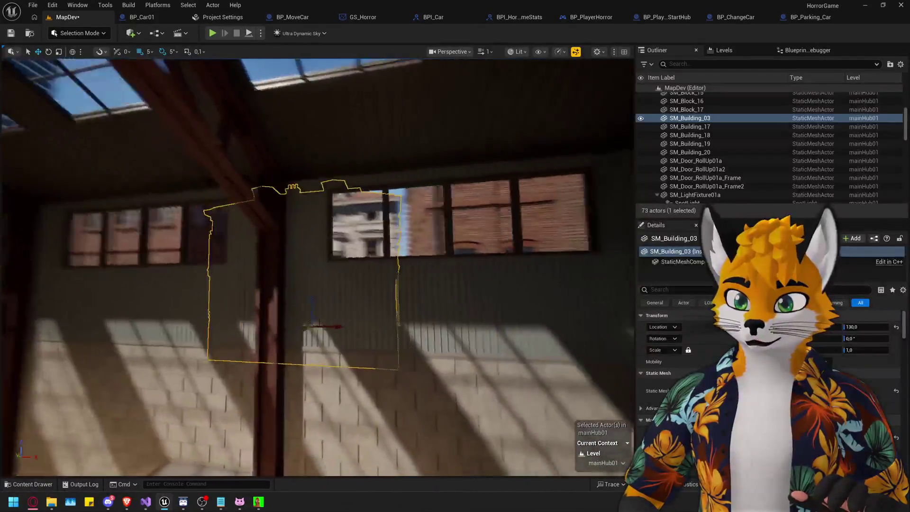
pyautogui.press('a')
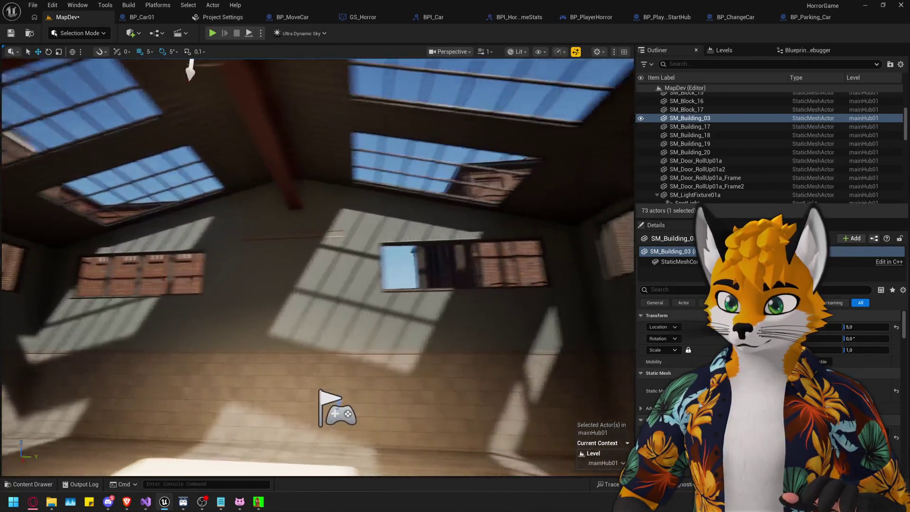
pyautogui.press('f')
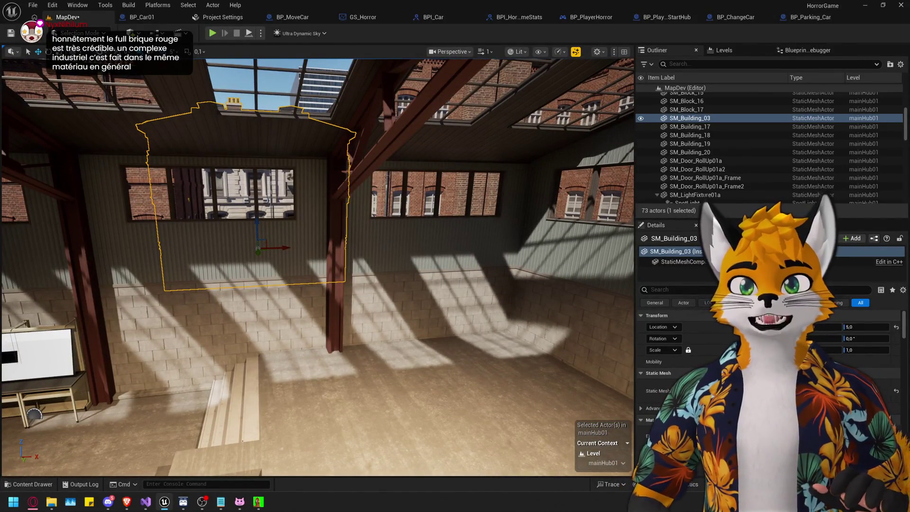
pyautogui.moveTo(285, 284)
pyautogui.mouseDown()
pyautogui.moveTo(386, 386)
pyautogui.moveTo(340, 222)
pyautogui.moveTo(393, 331)
pyautogui.mouseUp()
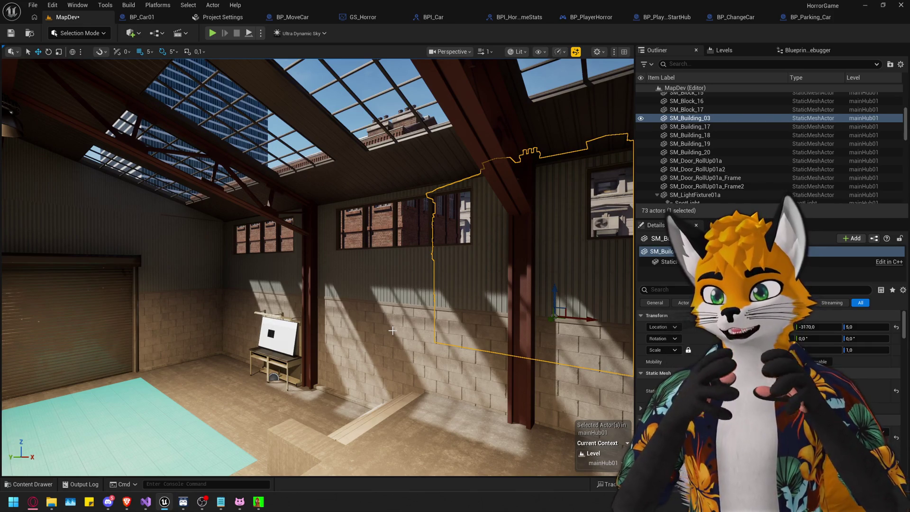
pyautogui.moveTo(392, 330); pyautogui.dragTo(415, 269)
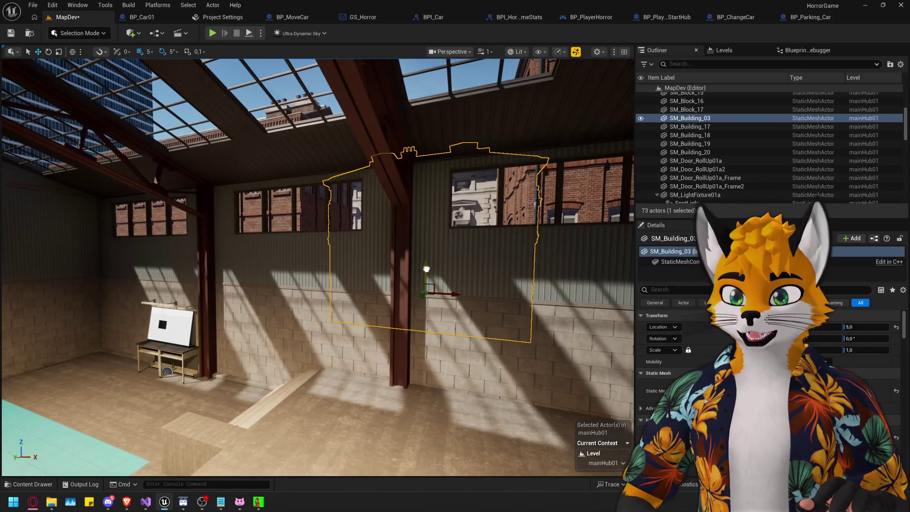
pyautogui.moveTo(442, 343)
pyautogui.mouseDown()
pyautogui.moveTo(427, 346)
pyautogui.moveTo(417, 332)
pyautogui.moveTo(422, 360)
pyautogui.moveTo(427, 322)
pyautogui.moveTo(417, 342)
pyautogui.moveTo(412, 332)
pyautogui.moveTo(422, 360)
pyautogui.moveTo(417, 332)
pyautogui.moveTo(491, 324)
pyautogui.moveTo(470, 341)
pyautogui.moveTo(446, 327)
pyautogui.moveTo(437, 337)
pyautogui.moveTo(492, 321)
pyautogui.mouseUp()
# Duplicate the building as SM_Building_4 and set its yaw to -90°.
pyautogui.hotkey('ctrl', 'v')
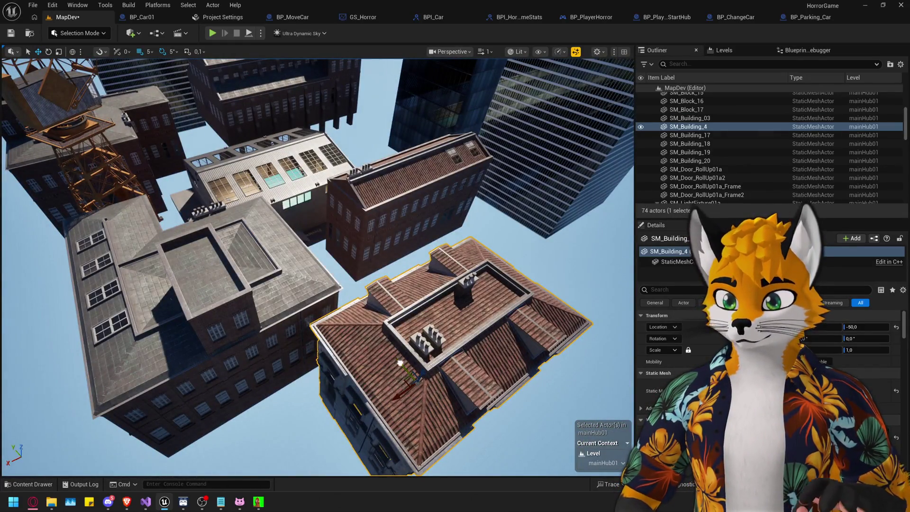
pyautogui.moveTo(57, 119); pyautogui.dragTo(45, 102)
pyautogui.press('e')
pyautogui.moveTo(362, 256); pyautogui.dragTo(372, 261)
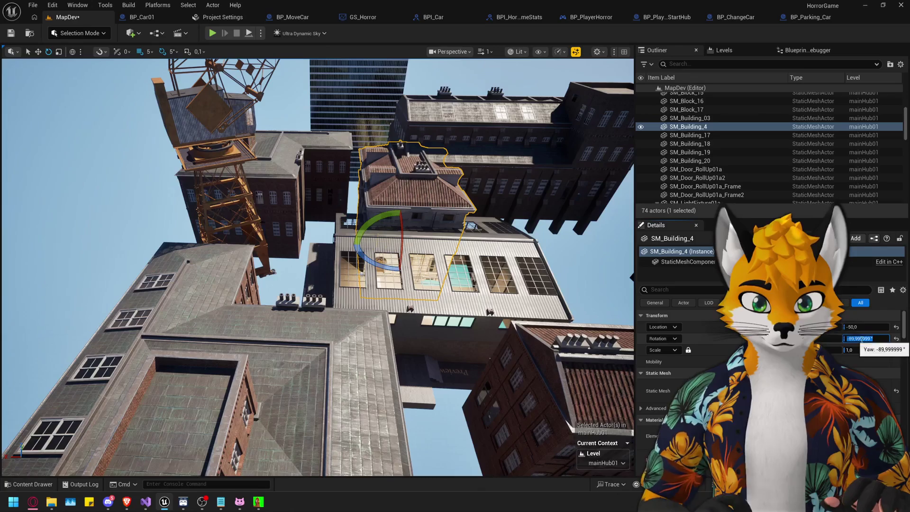
pyautogui.write('90')
pyautogui.press('Return')
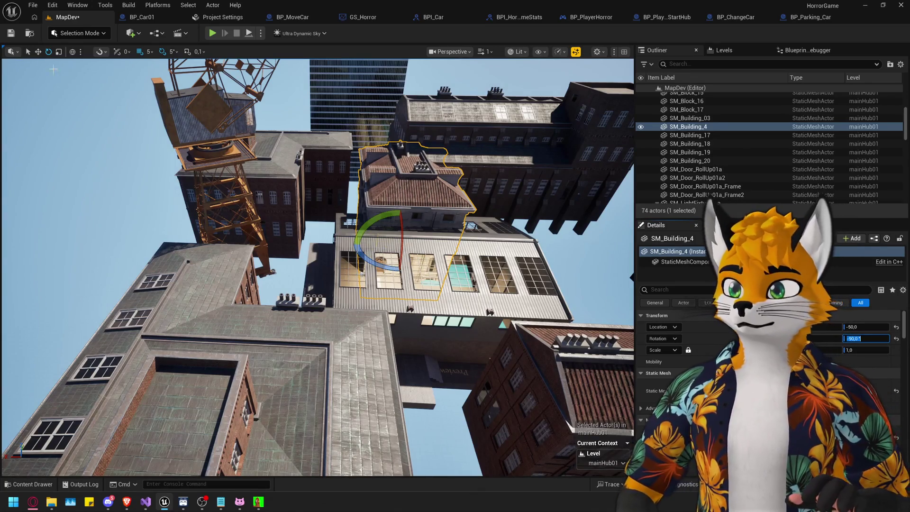
pyautogui.press('w')
pyautogui.click(324, 241)
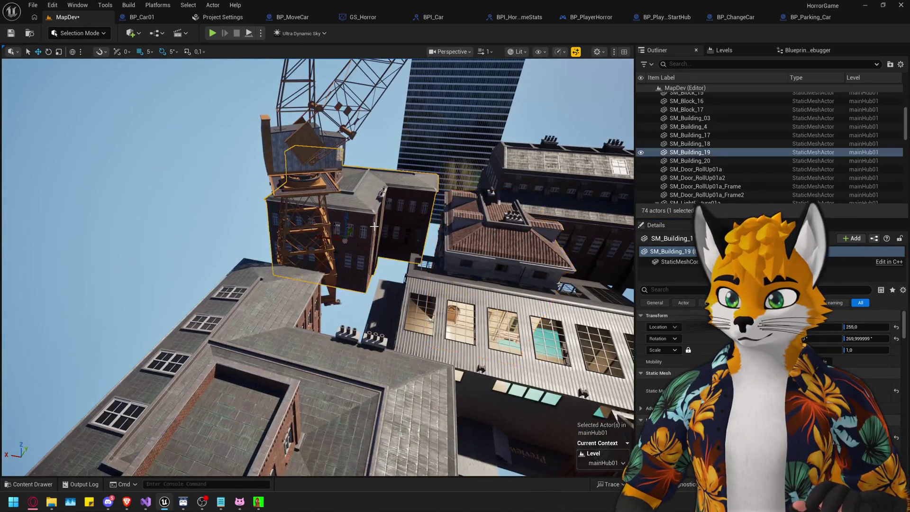
pyautogui.hotkey('ctrl', 'z')
pyautogui.click(383, 281)
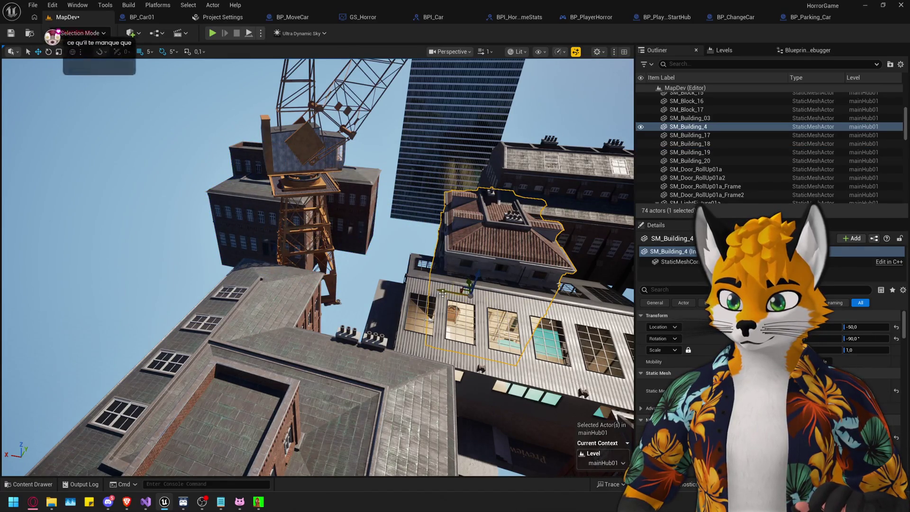
pyautogui.moveTo(383, 282)
pyautogui.mouseDown()
pyautogui.moveTo(398, 297)
pyautogui.moveTo(438, 272)
pyautogui.mouseUp()
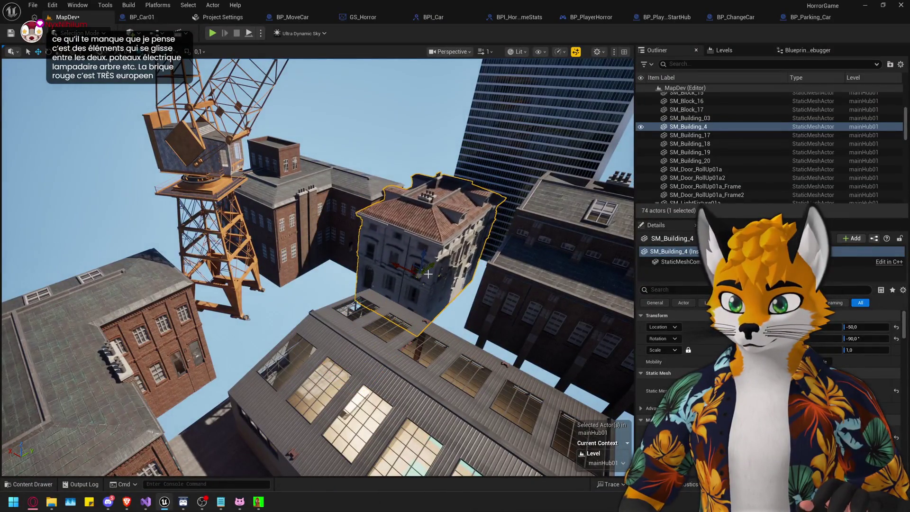
# Fly into the warehouse and check SM_Building_4 through the windows and skylights.
pyautogui.moveTo(429, 241)
pyautogui.mouseDown()
pyautogui.moveTo(429, 204)
pyautogui.moveTo(418, 205)
pyautogui.moveTo(425, 207)
pyautogui.mouseUp()
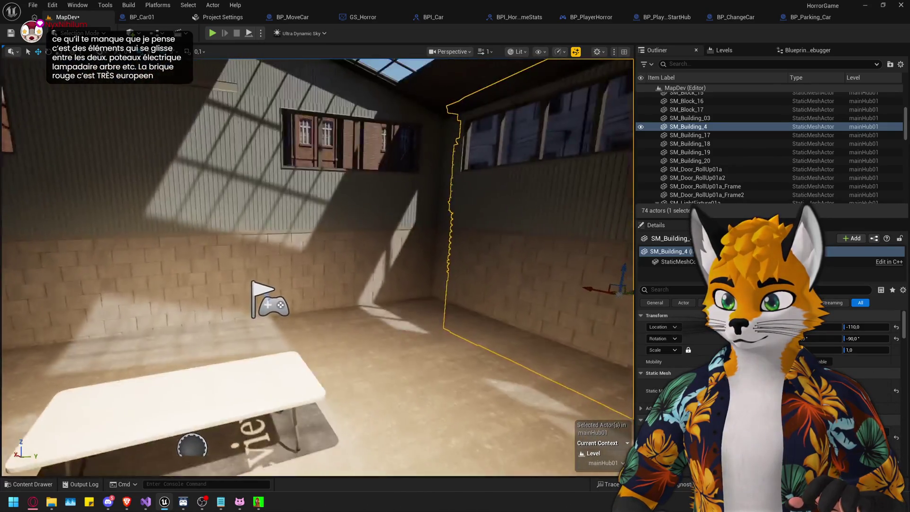
pyautogui.press('f')
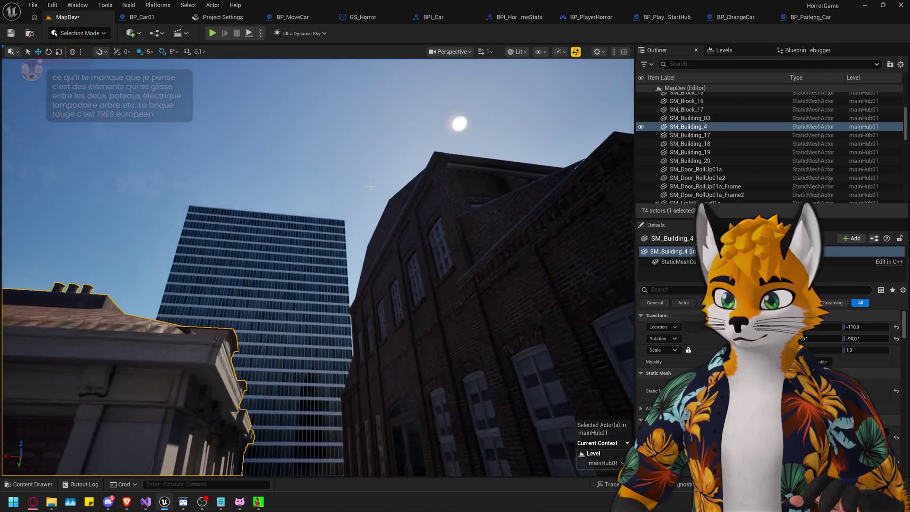
pyautogui.click(371, 186)
pyautogui.moveTo(371, 186)
pyautogui.mouseDown()
pyautogui.moveTo(360, 190)
pyautogui.moveTo(359, 157)
pyautogui.moveTo(342, 162)
pyautogui.mouseUp()
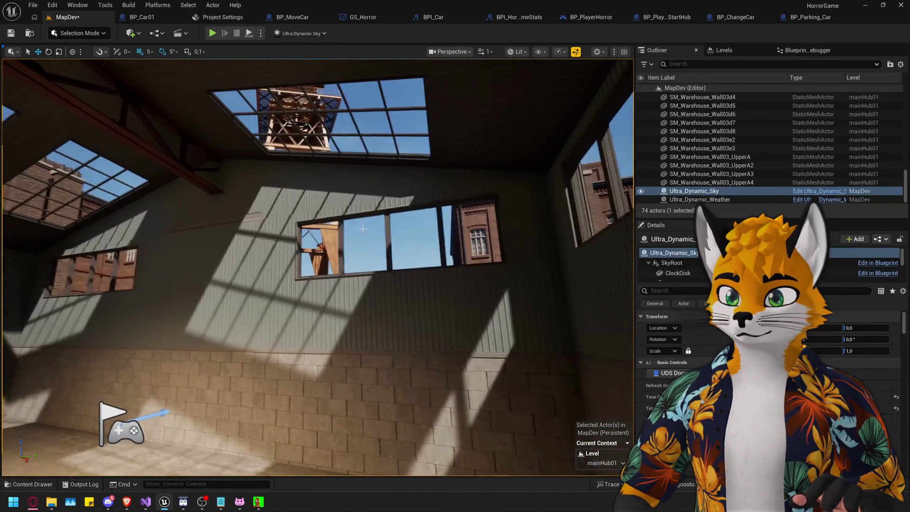
pyautogui.moveTo(362, 229)
pyautogui.mouseDown()
pyautogui.moveTo(346, 237)
pyautogui.moveTo(351, 222)
pyautogui.moveTo(342, 219)
pyautogui.moveTo(341, 284)
pyautogui.moveTo(386, 362)
pyautogui.moveTo(289, 281)
pyautogui.moveTo(448, 338)
pyautogui.mouseUp()
# Duplicate brick building SM_Building_17, rotate the copy 90°, then slide and lower it.
pyautogui.click(377, 326)
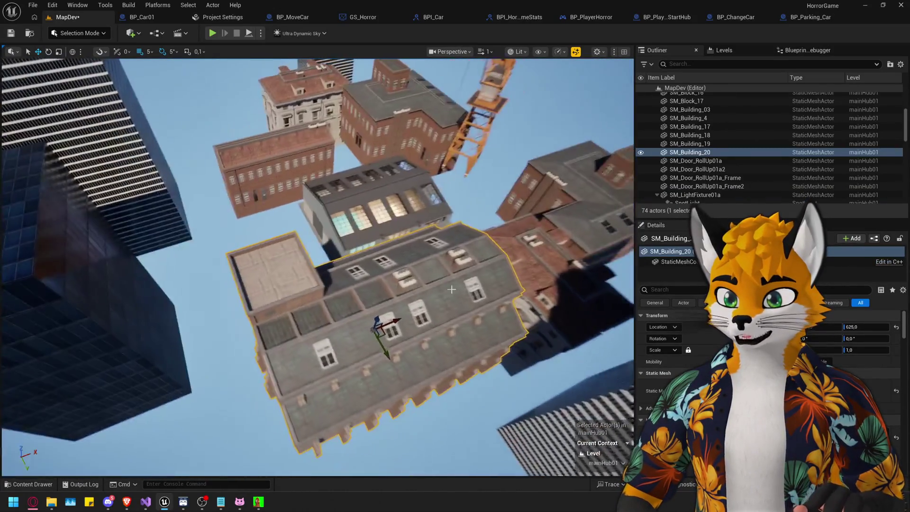
pyautogui.moveTo(450, 246)
pyautogui.mouseDown()
pyautogui.moveTo(312, 190)
pyautogui.moveTo(273, 214)
pyautogui.mouseUp()
pyautogui.click(273, 215)
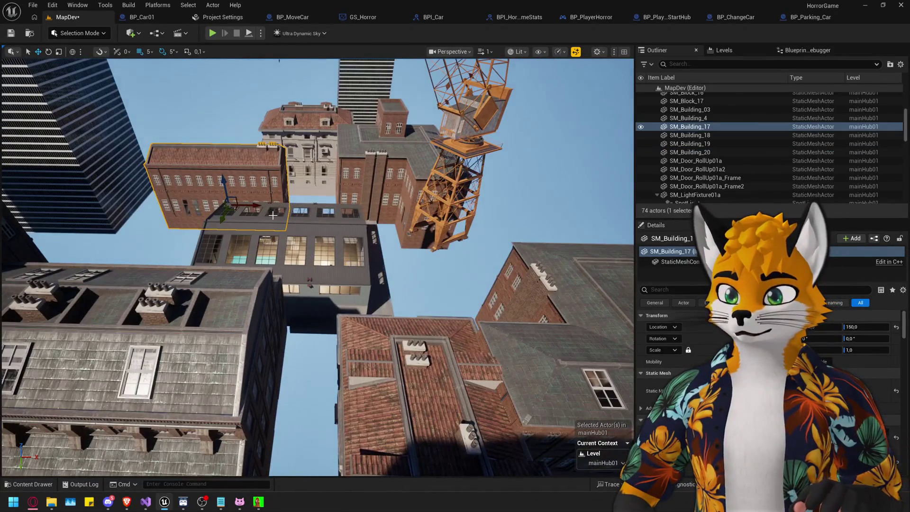
pyautogui.hotkey('ctrl', 'd')
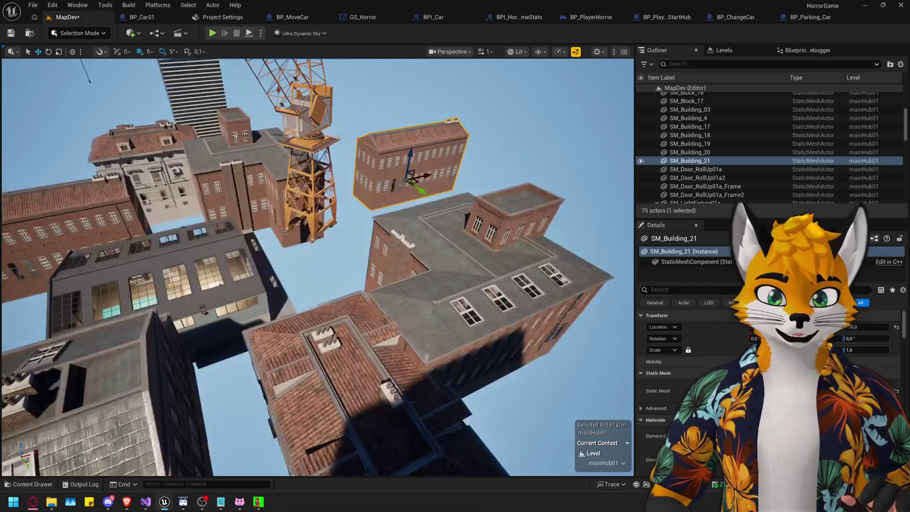
pyautogui.click(868, 339)
pyautogui.write('90')
pyautogui.press('Return')
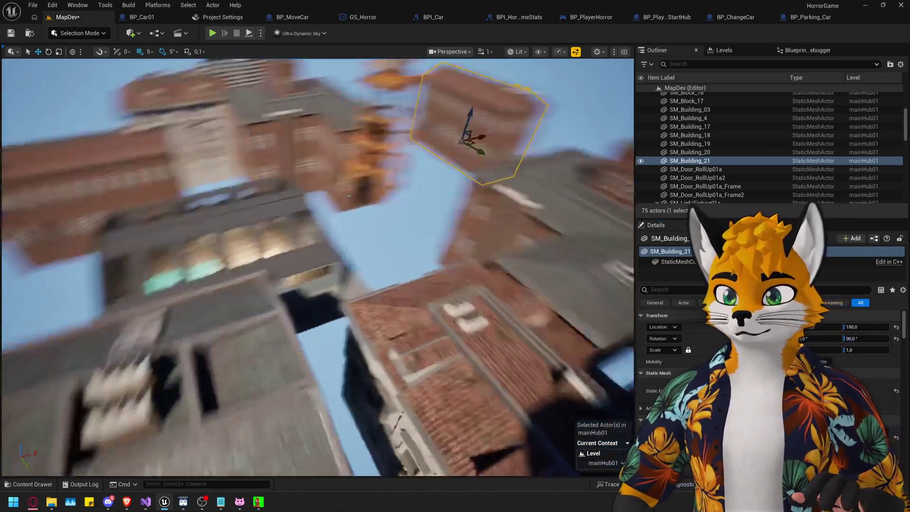
pyautogui.moveTo(390, 132); pyautogui.dragTo(390, 132)
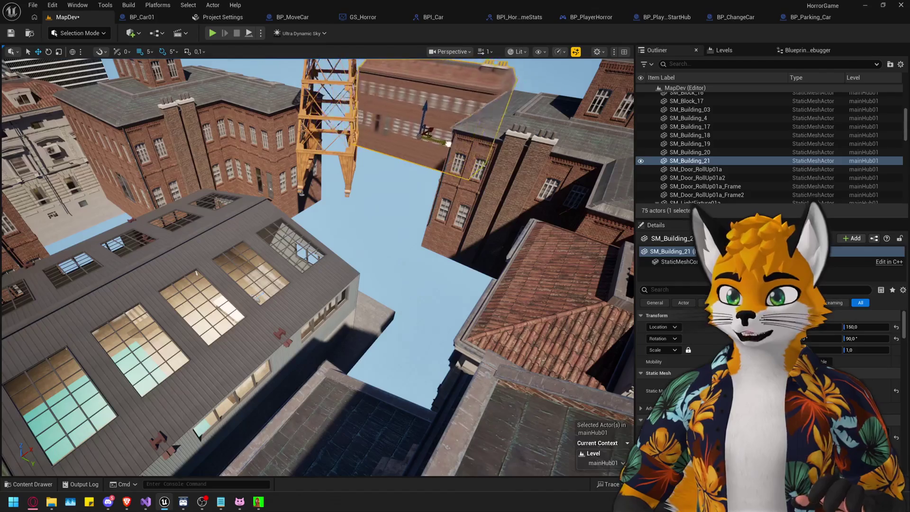
pyautogui.moveTo(448, 144); pyautogui.dragTo(465, 148)
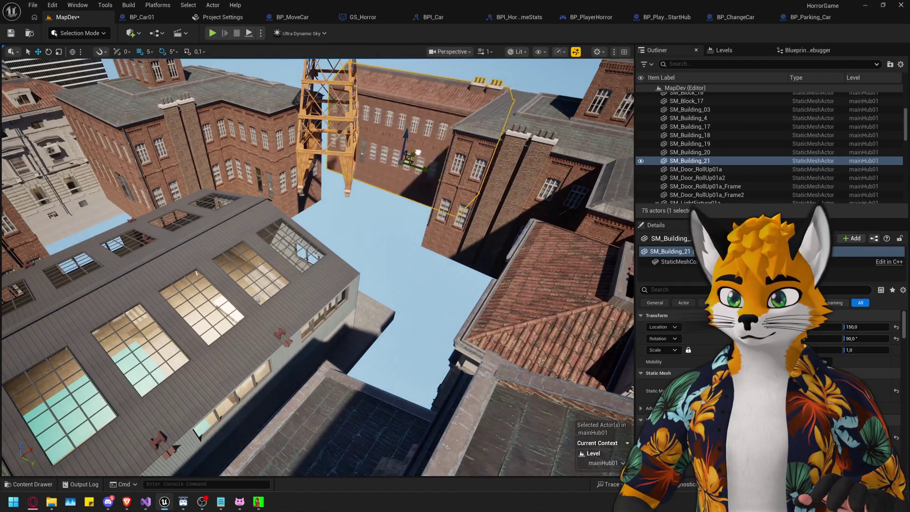
pyautogui.press('f')
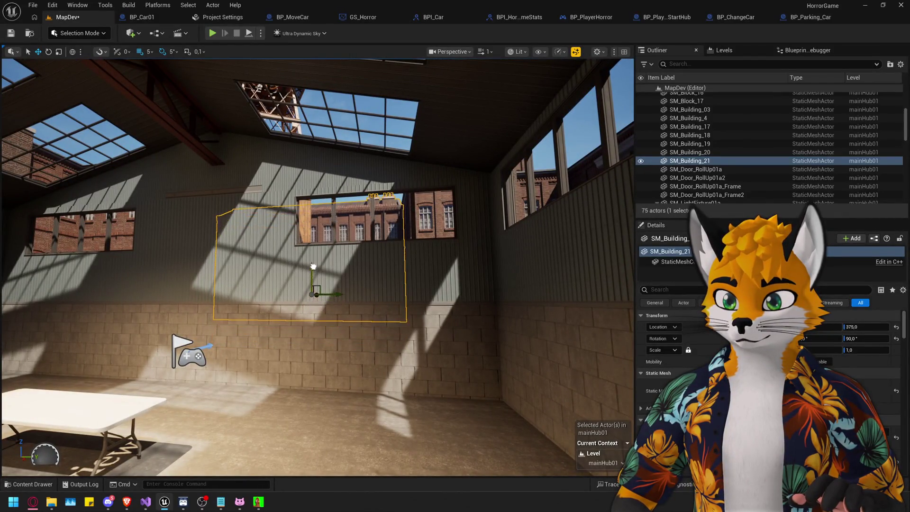
pyautogui.moveTo(314, 268)
pyautogui.mouseDown()
pyautogui.moveTo(321, 234)
pyautogui.moveTo(301, 271)
pyautogui.moveTo(368, 278)
pyautogui.moveTo(332, 308)
pyautogui.moveTo(360, 285)
pyautogui.mouseUp()
# Look around the warehouse toward the crane, then bring up the Meshes collection.
pyautogui.click(447, 310)
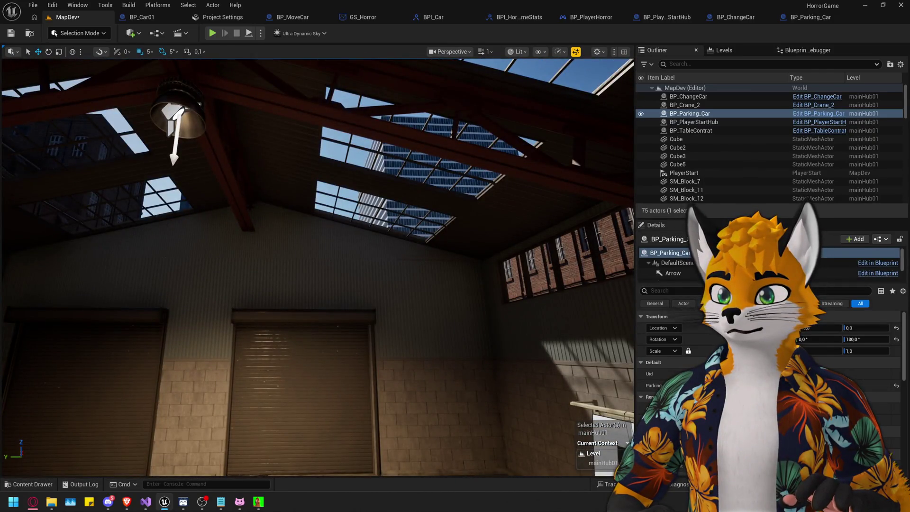
pyautogui.moveTo(474, 332); pyautogui.dragTo(437, 329)
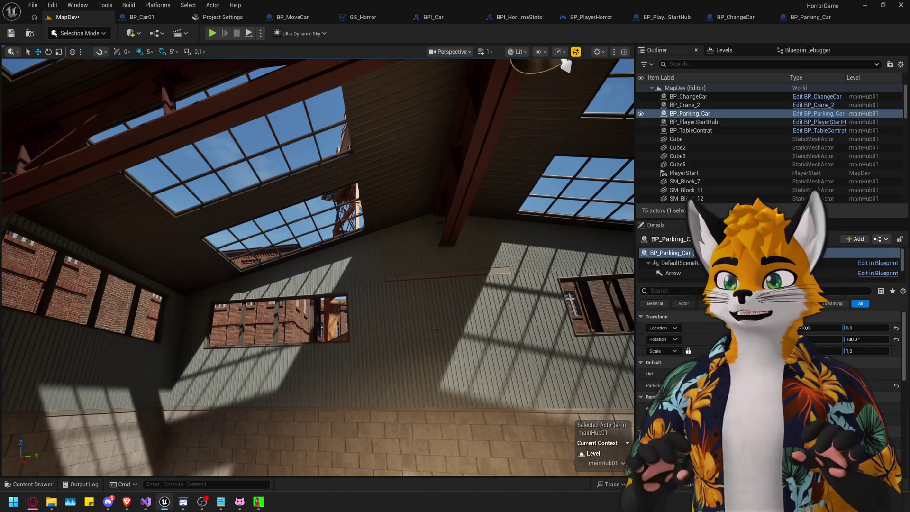
pyautogui.moveTo(437, 329)
pyautogui.mouseDown()
pyautogui.moveTo(417, 247)
pyautogui.moveTo(455, 335)
pyautogui.mouseUp()
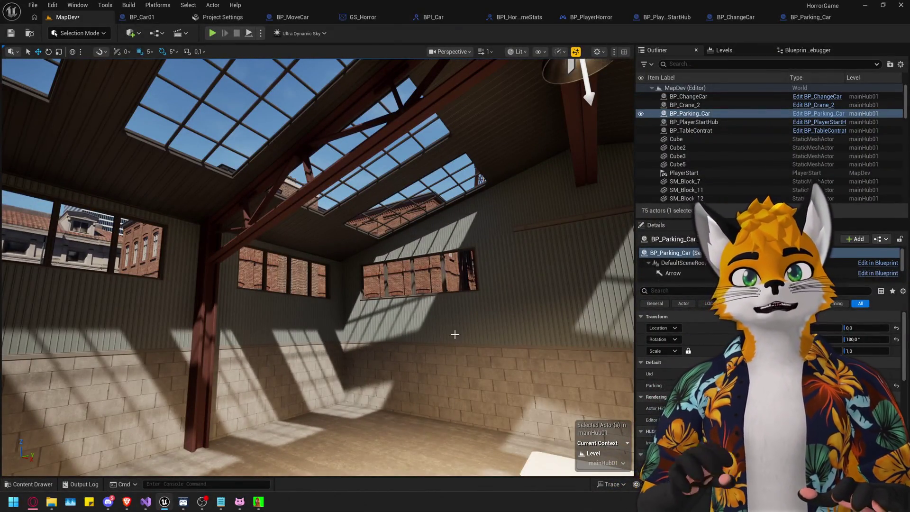
pyautogui.moveTo(435, 346); pyautogui.dragTo(476, 370)
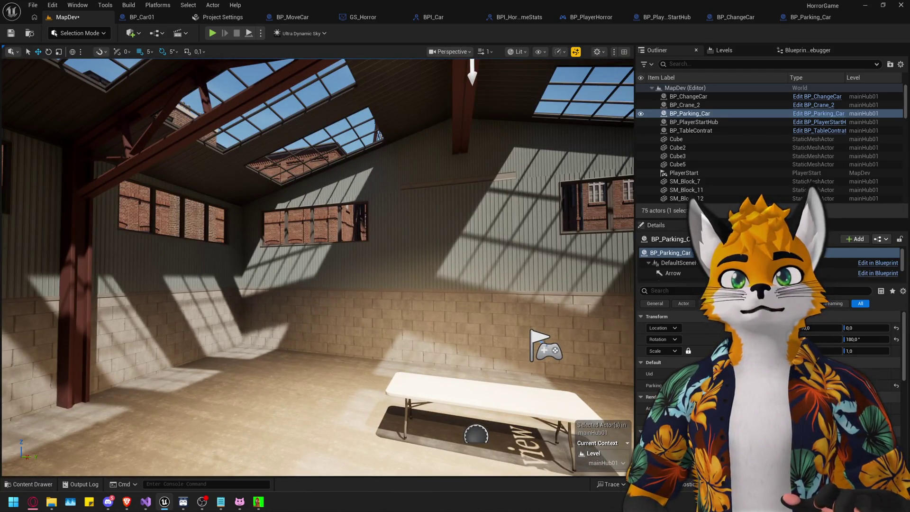
pyautogui.moveTo(455, 284)
pyautogui.mouseDown()
pyautogui.moveTo(446, 246)
pyautogui.moveTo(455, 275)
pyautogui.moveTo(445, 289)
pyautogui.moveTo(367, 262)
pyautogui.mouseUp()
pyautogui.hotkey('ctrl', 'space')
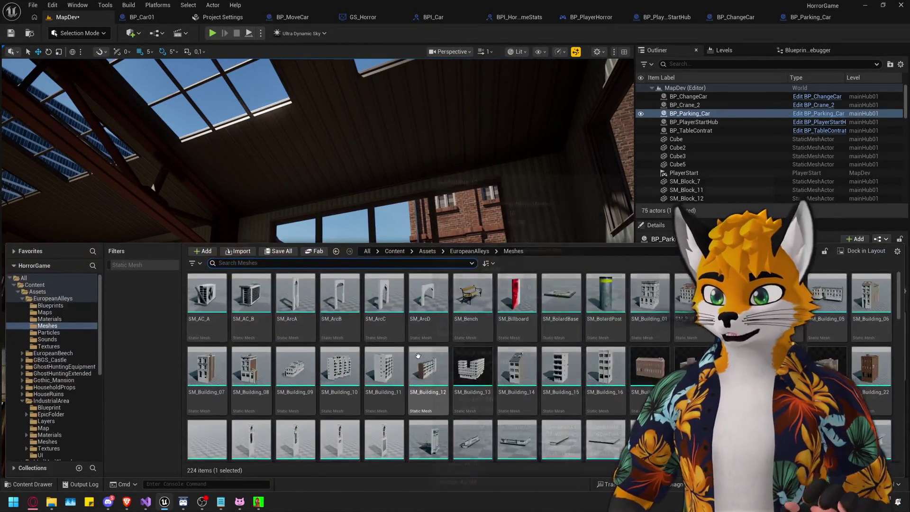
# Place an SM_TreeA tree in the level, then find and delete it.
pyautogui.scroll(-10, 417, 282)
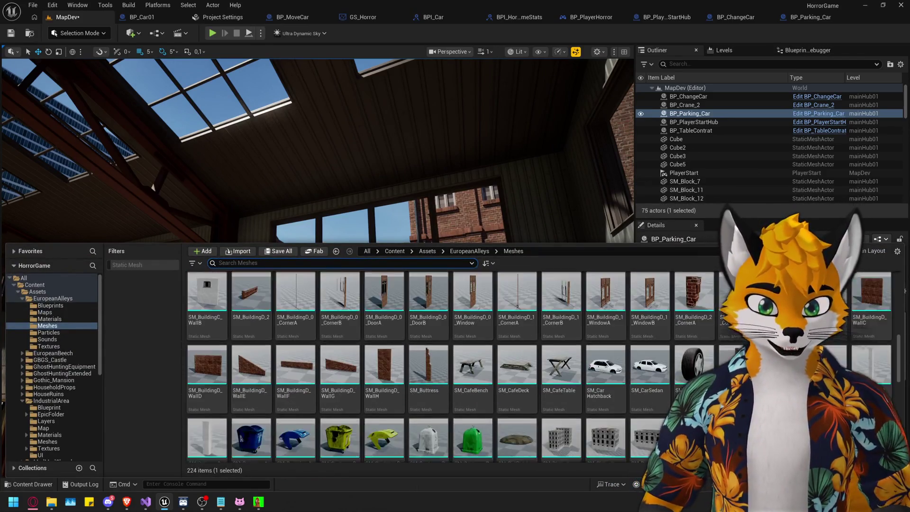
pyautogui.scroll(-15, 417, 282)
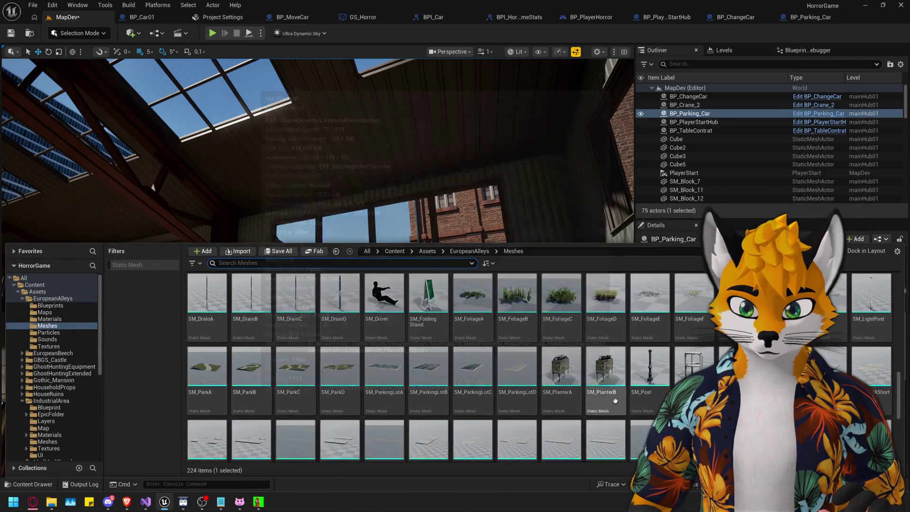
pyautogui.scroll(-2, 615, 401)
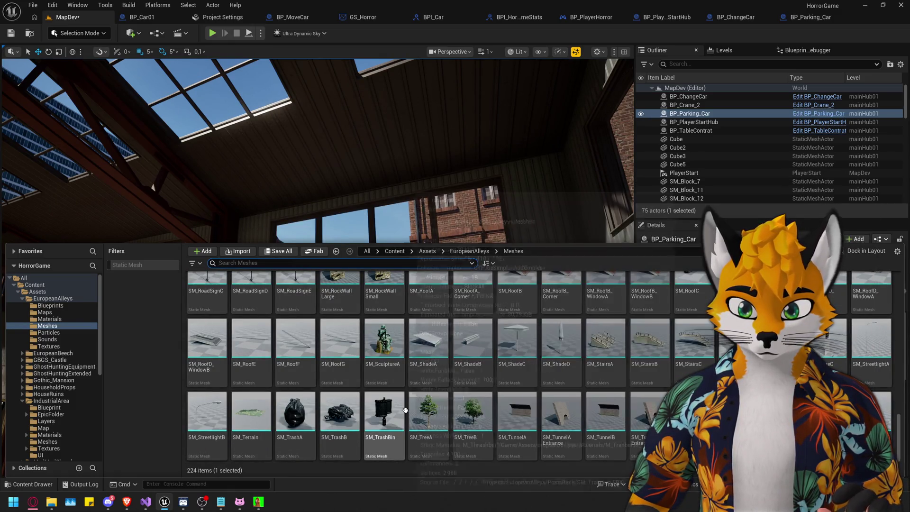
pyautogui.moveTo(295, 214)
pyautogui.mouseDown()
pyautogui.moveTo(295, 384)
pyautogui.moveTo(420, 406)
pyautogui.mouseUp()
pyautogui.hotkey('ctrl', 'space')
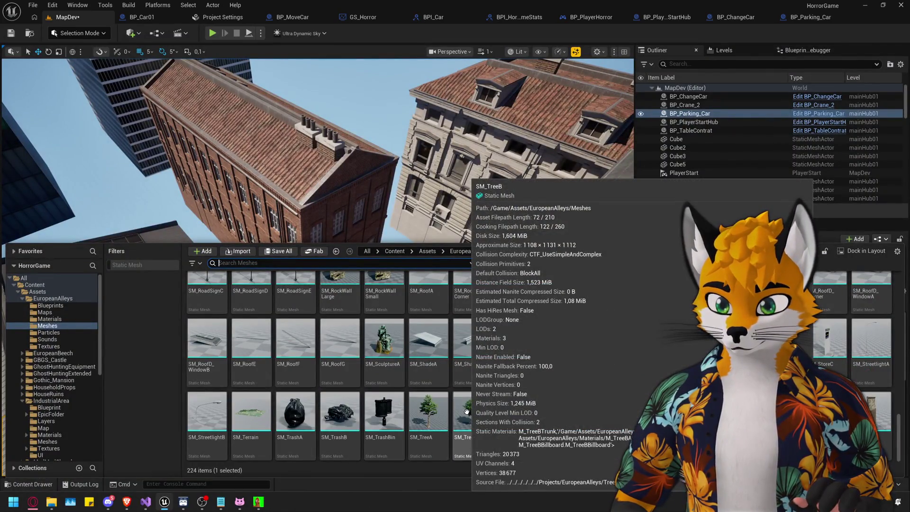
pyautogui.moveTo(449, 306)
pyautogui.mouseDown()
pyautogui.moveTo(420, 245)
pyautogui.moveTo(393, 275)
pyautogui.moveTo(417, 327)
pyautogui.moveTo(309, 313)
pyautogui.moveTo(61, 251)
pyautogui.moveTo(171, 284)
pyautogui.mouseUp()
pyautogui.click(423, 225)
pyautogui.click(284, 427)
pyautogui.moveTo(285, 426); pyautogui.dragTo(284, 256)
pyautogui.click(456, 199)
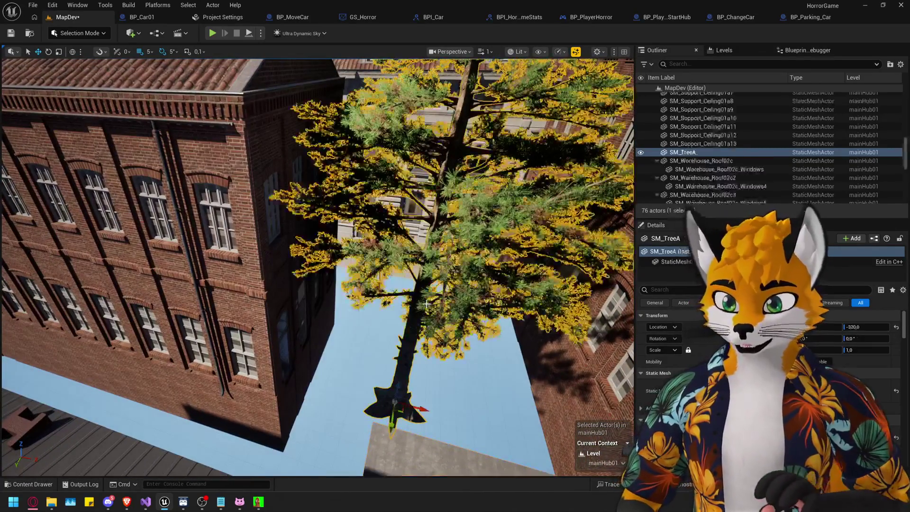
pyautogui.press('Delete')
# Place SM_TreeB in the warehouse, drop it to the floor, scale it down, move to Y 130.
pyautogui.hotkey('ctrl', 'space')
pyautogui.click(472, 418)
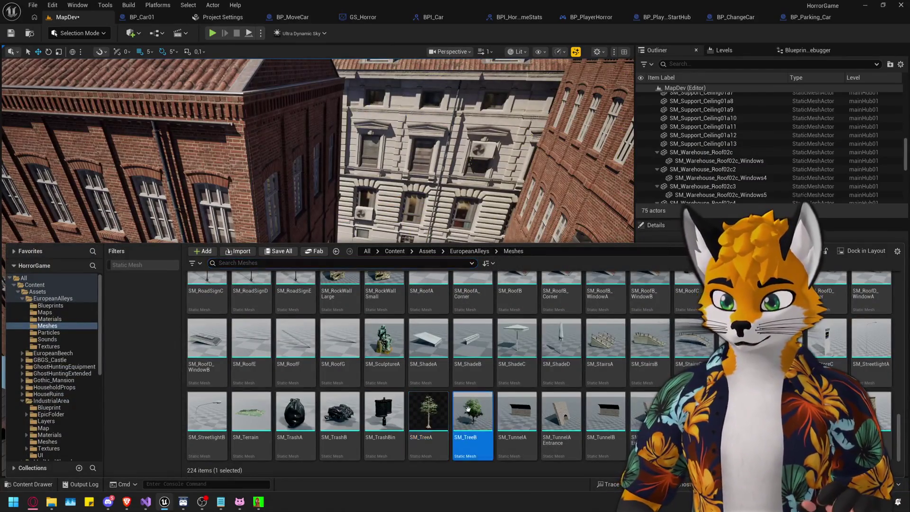
pyautogui.moveTo(473, 417)
pyautogui.mouseDown()
pyautogui.moveTo(455, 284)
pyautogui.moveTo(422, 322)
pyautogui.moveTo(410, 320)
pyautogui.moveTo(398, 351)
pyautogui.moveTo(228, 374)
pyautogui.moveTo(408, 307)
pyautogui.mouseUp()
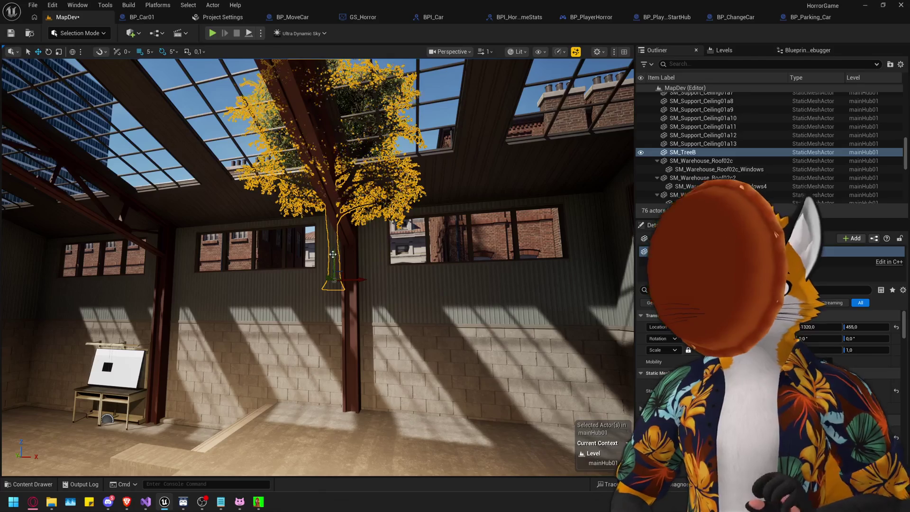
pyautogui.press('End')
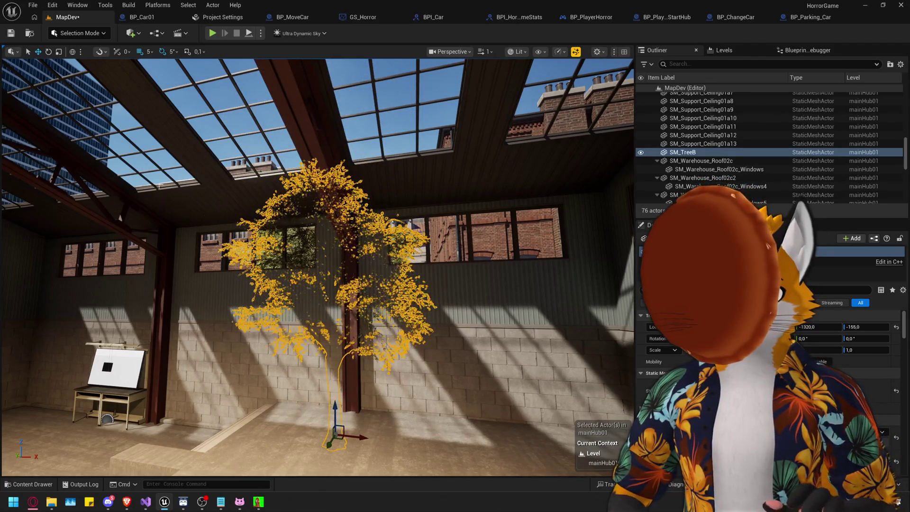
pyautogui.click(49, 52)
pyautogui.click(59, 52)
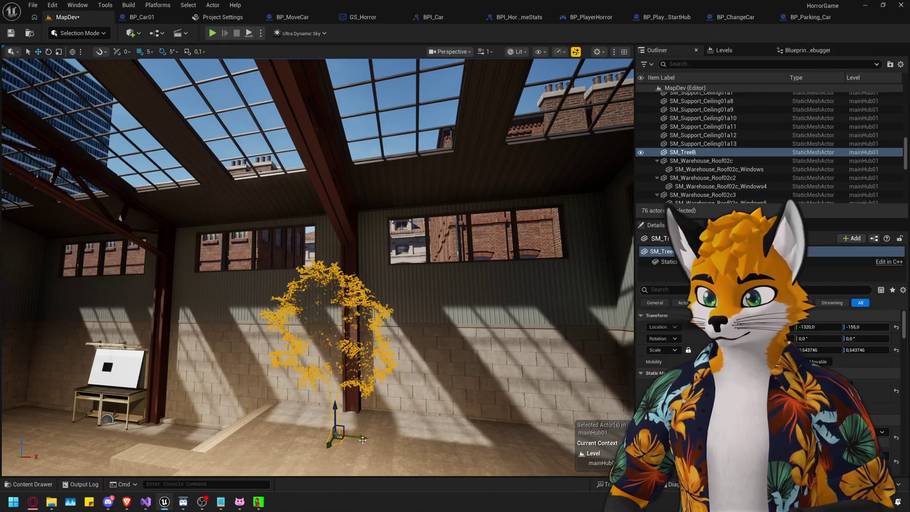
pyautogui.moveTo(397, 448); pyautogui.dragTo(397, 389)
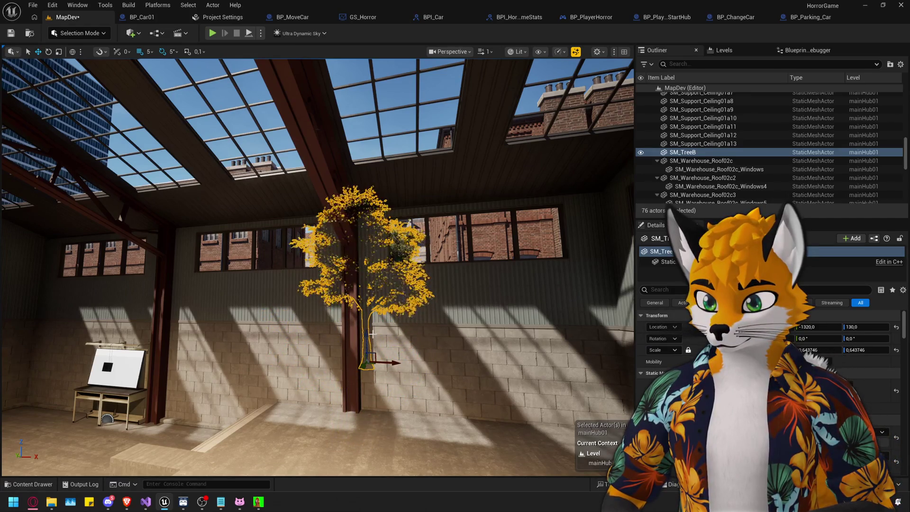
pyautogui.press('f')
pyautogui.click(303, 370)
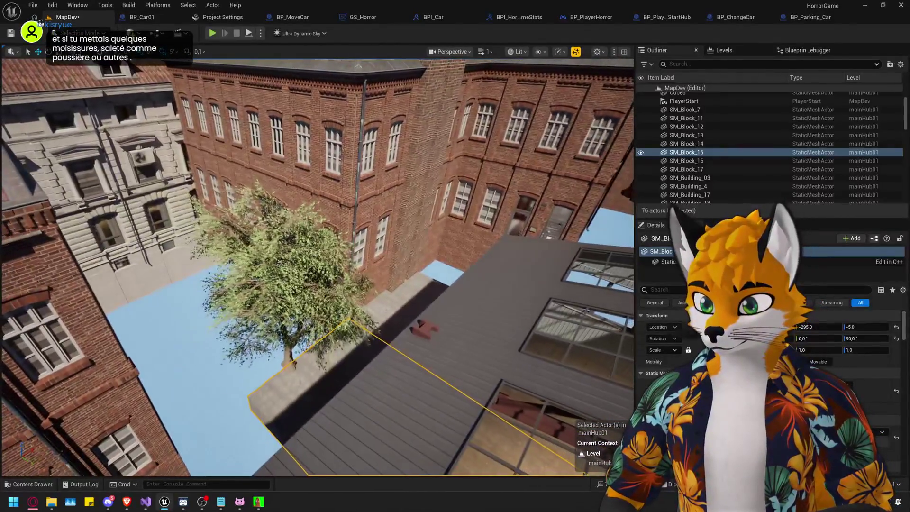
# Alt-drag SM_TreeB to the right to create SM_TreeB2 before the roller door.
pyautogui.click(285, 261)
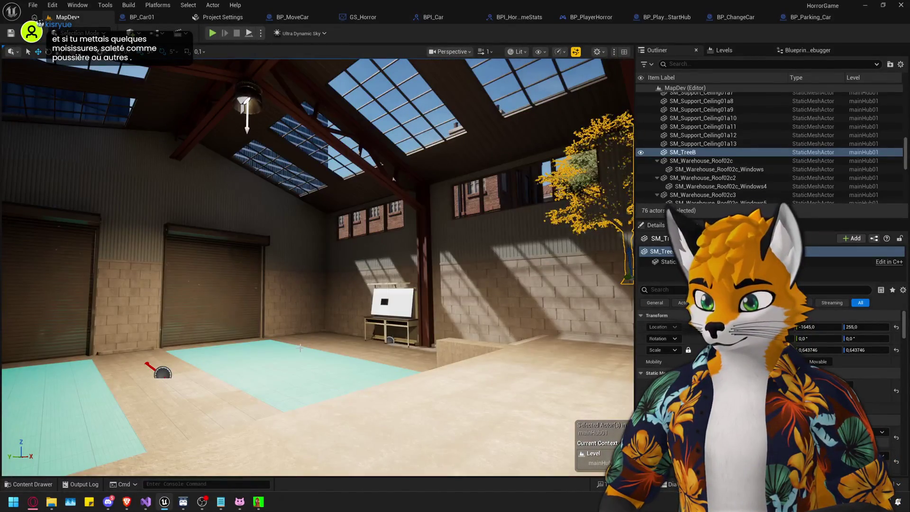
pyautogui.click(300, 349)
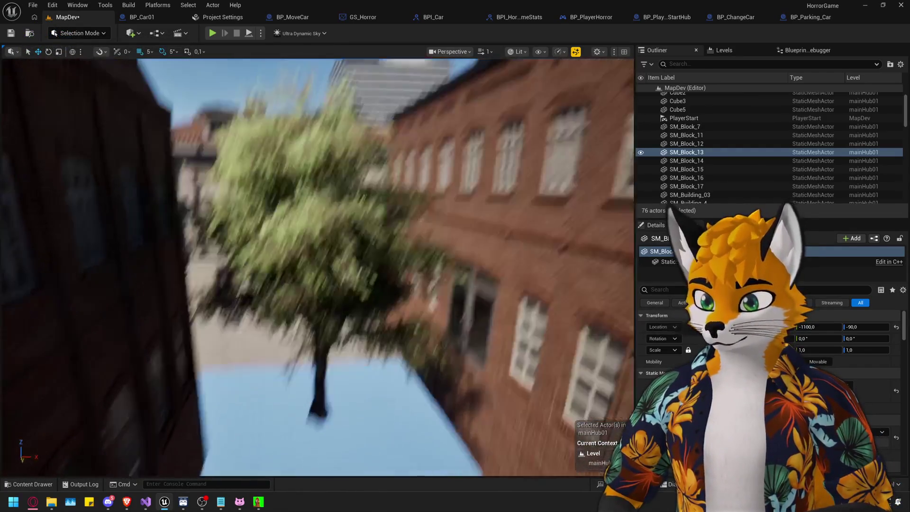
pyautogui.click(317, 377)
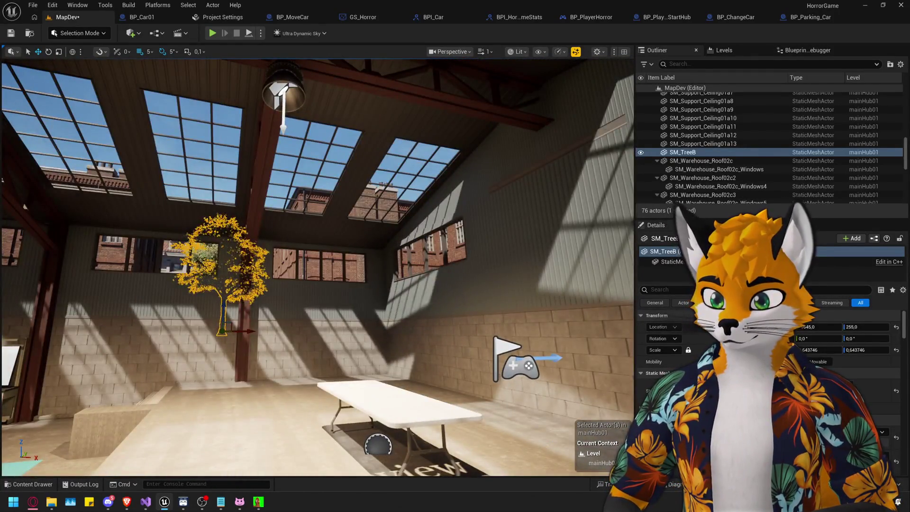
pyautogui.moveTo(378, 446); pyautogui.dragTo(568, 453)
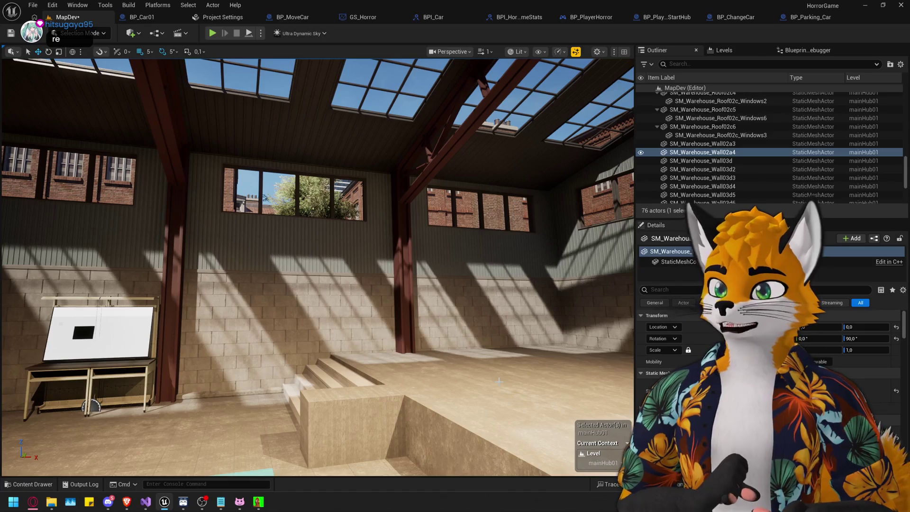
pyautogui.moveTo(334, 372)
pyautogui.mouseDown()
pyautogui.moveTo(334, 332)
pyautogui.moveTo(285, 360)
pyautogui.moveTo(246, 365)
pyautogui.moveTo(214, 360)
pyautogui.moveTo(199, 332)
pyautogui.moveTo(434, 352)
pyautogui.mouseUp()
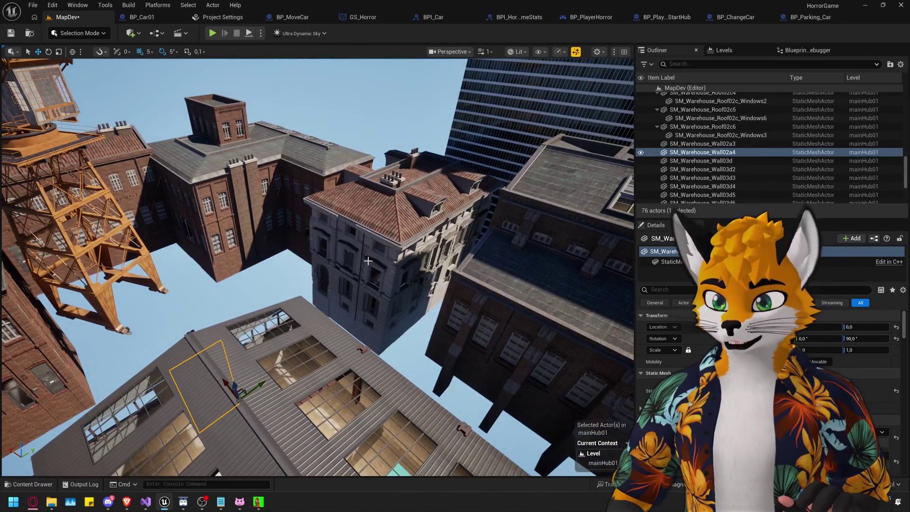
pyautogui.click(360, 258)
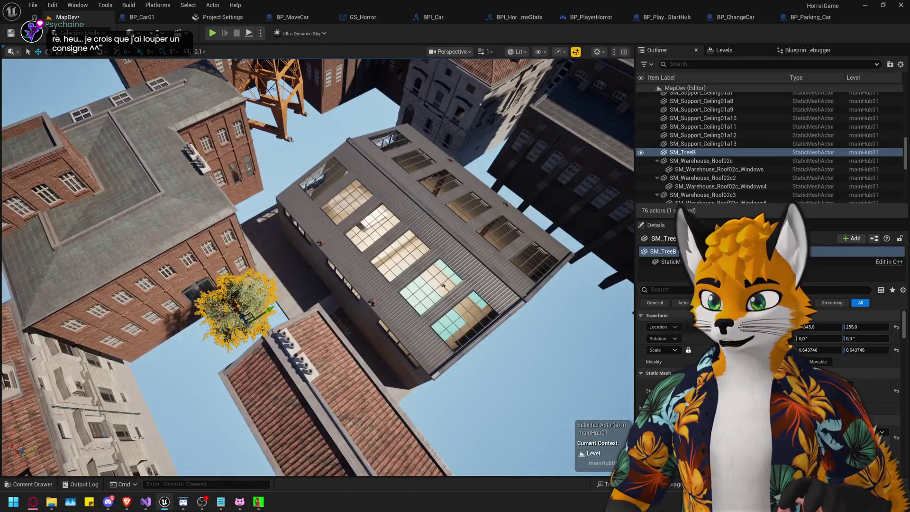
pyautogui.moveTo(247, 315)
pyautogui.mouseDown()
pyautogui.moveTo(446, 182)
pyautogui.moveTo(536, 268)
pyautogui.mouseUp()
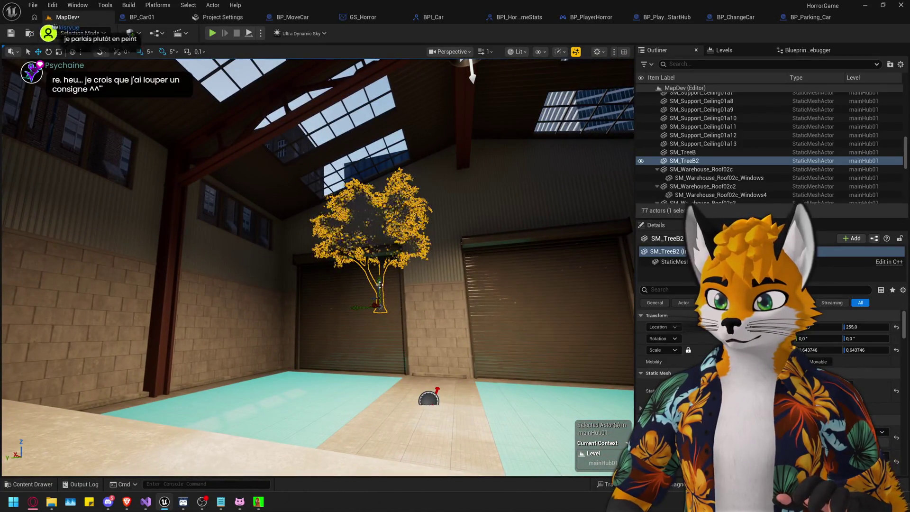
# Raise SM_TreeB2 to Location Z 440, then look back toward the roller-door wall.
pyautogui.moveTo(379, 274); pyautogui.dragTo(376, 248)
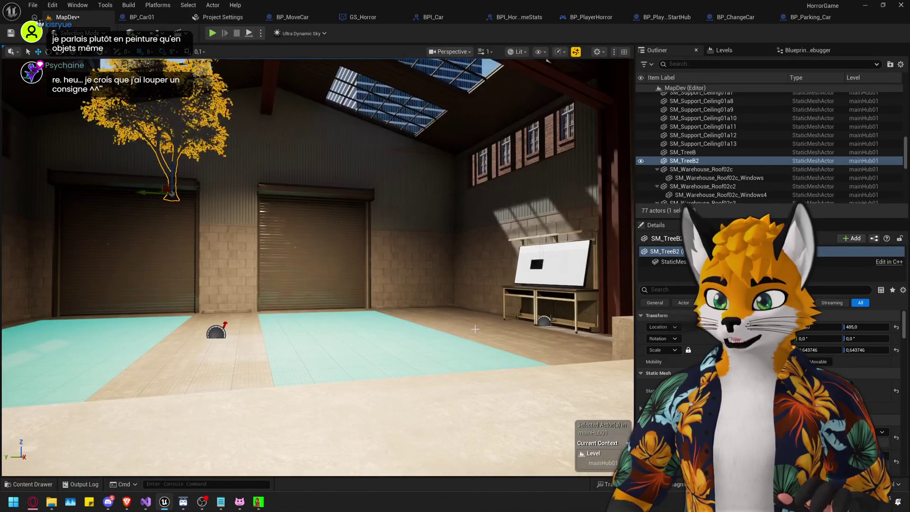
pyautogui.click(375, 248)
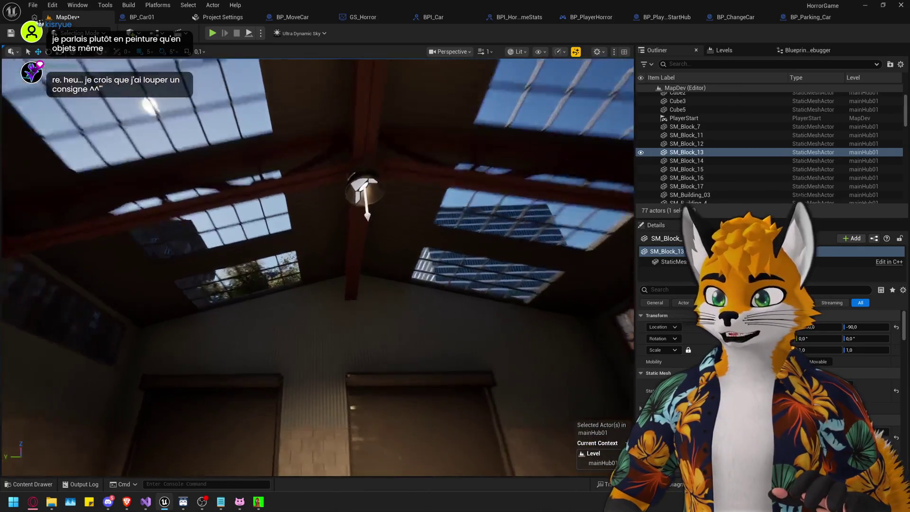
pyautogui.moveTo(318, 266)
pyautogui.mouseDown()
pyautogui.moveTo(318, 332)
pyautogui.moveTo(318, 284)
pyautogui.moveTo(223, 284)
pyautogui.mouseUp()
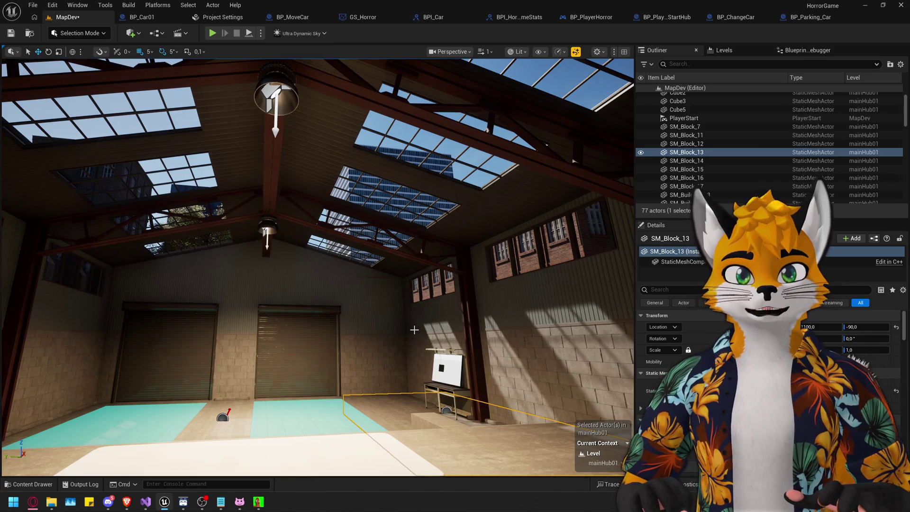
# Save the MapDev level after viewing the ceiling lamp and windowed brick wall.
pyautogui.moveTo(414, 329)
pyautogui.mouseDown()
pyautogui.moveTo(414, 109)
pyautogui.moveTo(414, 123)
pyautogui.mouseUp()
pyautogui.moveTo(489, 291)
pyautogui.mouseDown()
pyautogui.moveTo(455, 285)
pyautogui.moveTo(446, 266)
pyautogui.moveTo(431, 280)
pyautogui.moveTo(412, 280)
pyautogui.moveTo(427, 284)
pyautogui.moveTo(408, 270)
pyautogui.moveTo(413, 280)
pyautogui.moveTo(386, 278)
pyautogui.moveTo(394, 282)
pyautogui.mouseUp()
pyautogui.hotkey('ctrl', 's')
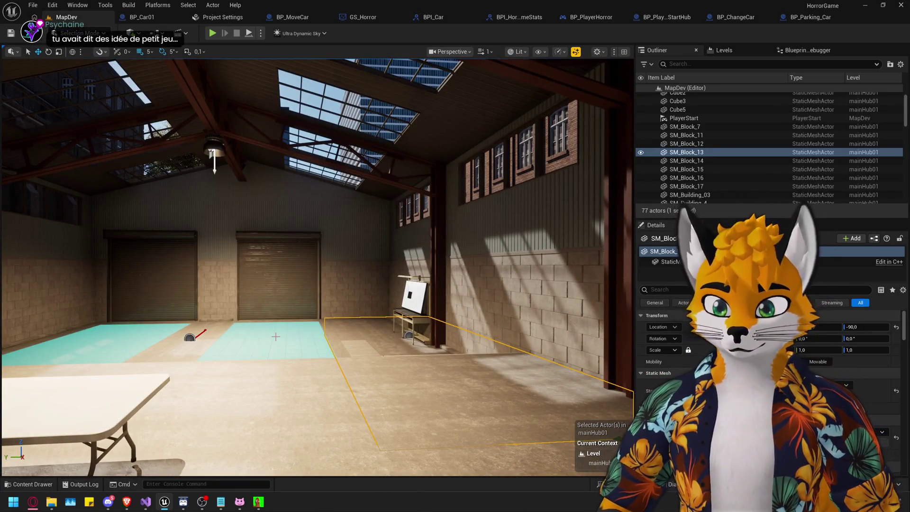
pyautogui.moveTo(393, 283); pyautogui.dragTo(393, 227)
# Navigate the content browser up through EuropeanAlleys and Assets to the Content root.
pyautogui.hotkey('ctrl', 'space')
pyautogui.scroll(10, 484, 386)
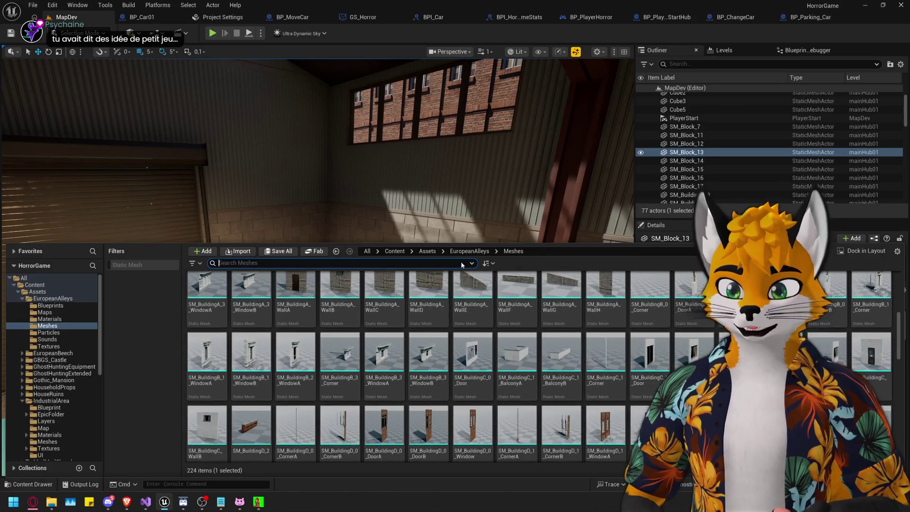
pyautogui.click(470, 251)
pyautogui.moveTo(417, 189)
pyautogui.mouseDown()
pyautogui.moveTo(178, 246)
pyautogui.moveTo(389, 239)
pyautogui.moveTo(427, 227)
pyautogui.moveTo(326, 291)
pyautogui.moveTo(386, 319)
pyautogui.moveTo(412, 320)
pyautogui.mouseUp()
pyautogui.click(325, 291)
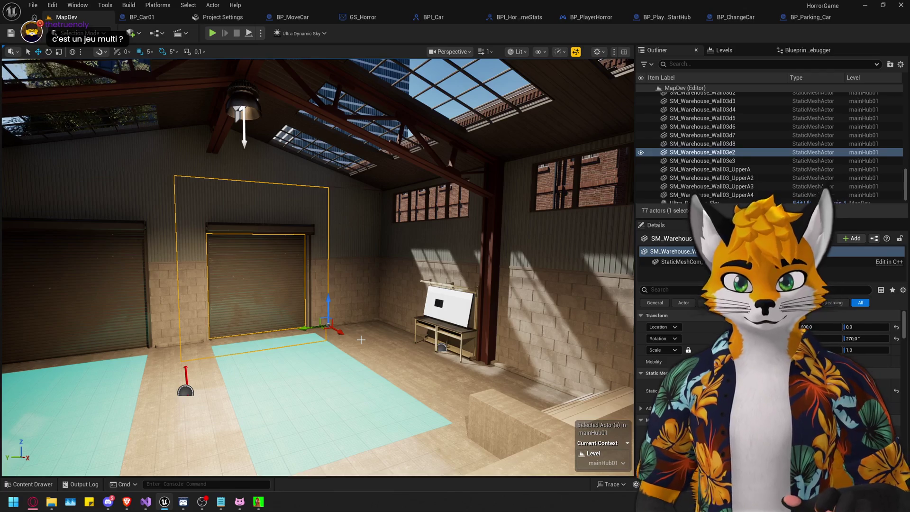
pyautogui.press('f')
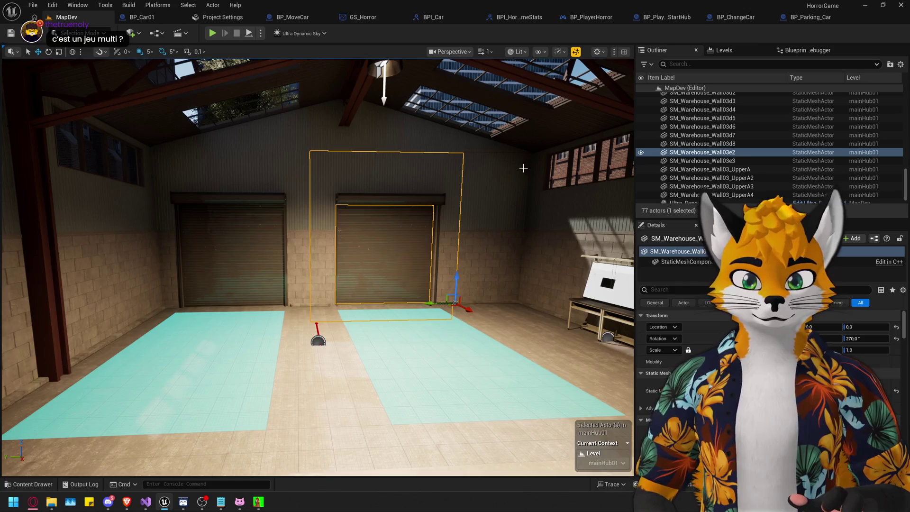
pyautogui.hotkey('ctrl', 'space')
pyautogui.click(428, 251)
pyautogui.click(394, 251)
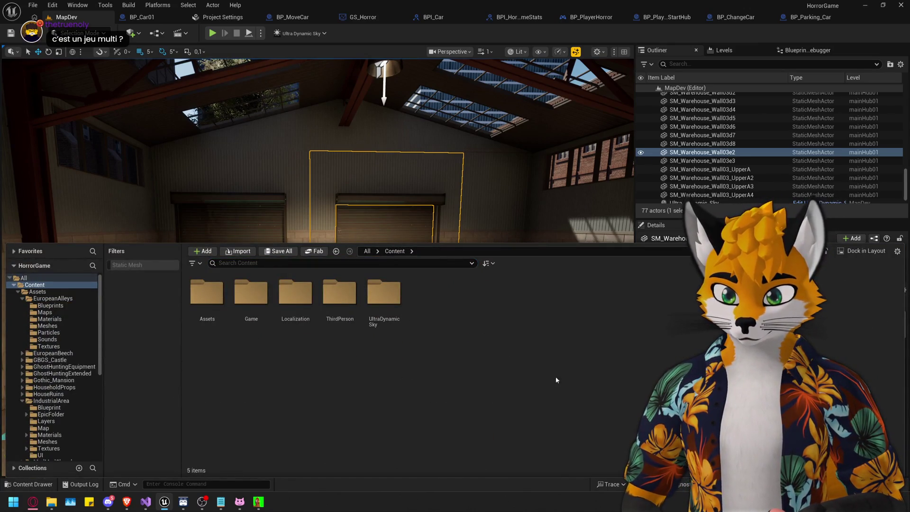
# Open the Game folder and load HorrorMainGame, saving current changes.
pyautogui.doubleClick(266, 302)
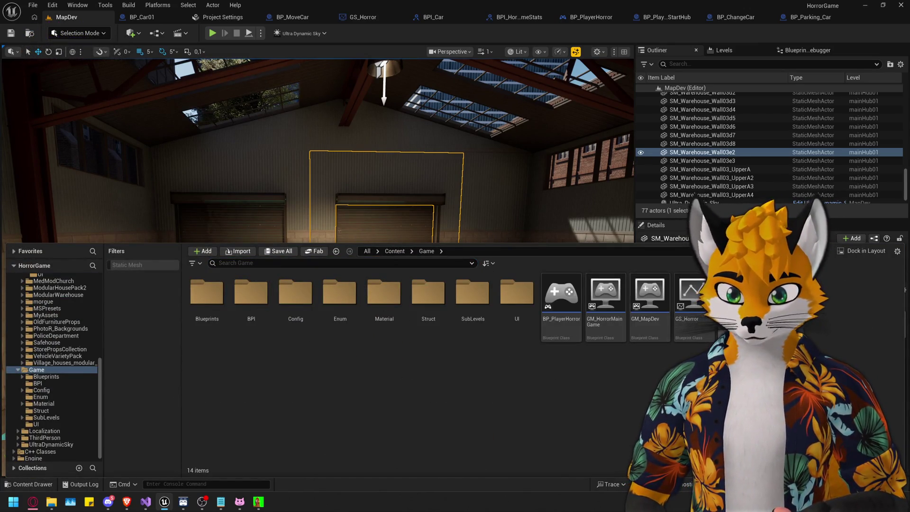
pyautogui.hotkey('ctrl', 'shift', 's')
pyautogui.click(480, 347)
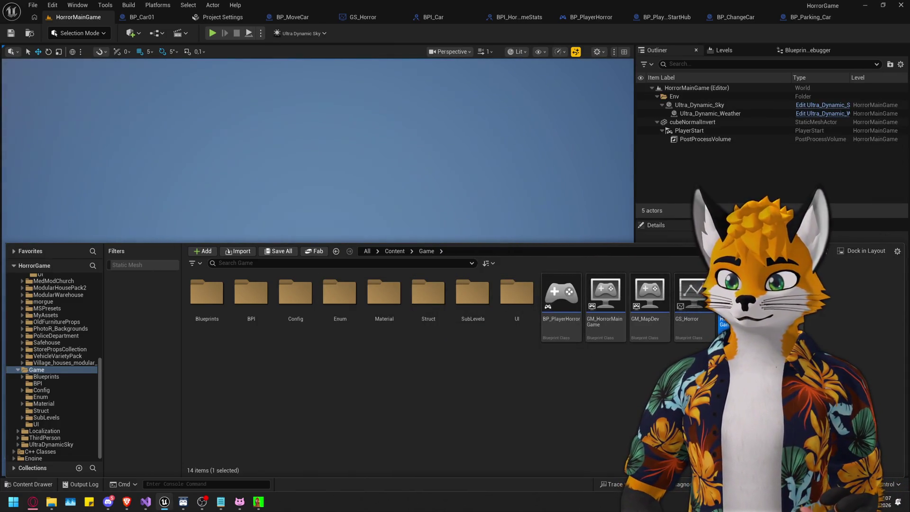
# Play-test HorrorMainGame, stop it with Esc, and reopen the MapDev level.
pyautogui.click(473, 122)
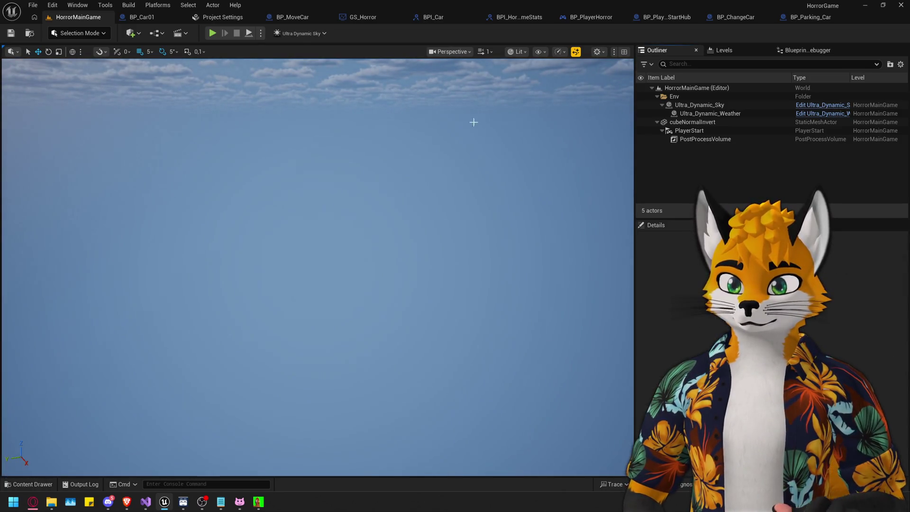
pyautogui.click(213, 33)
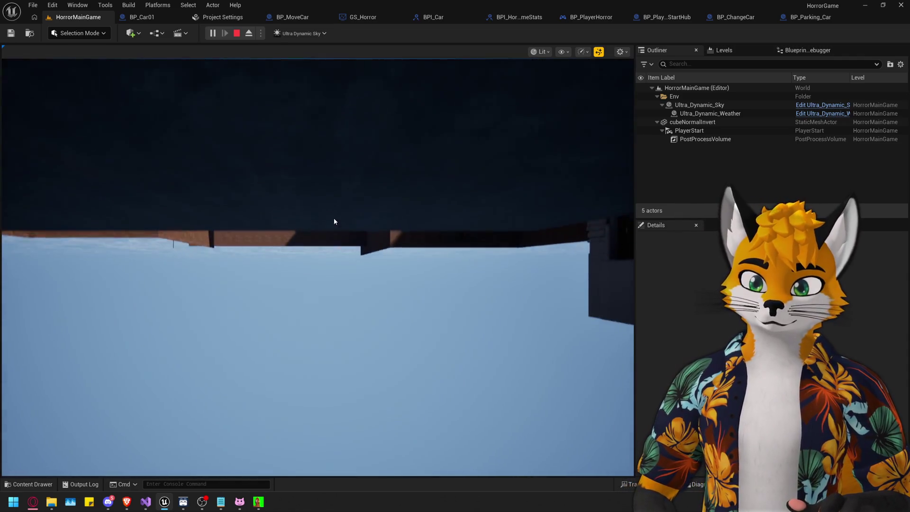
pyautogui.click(334, 218)
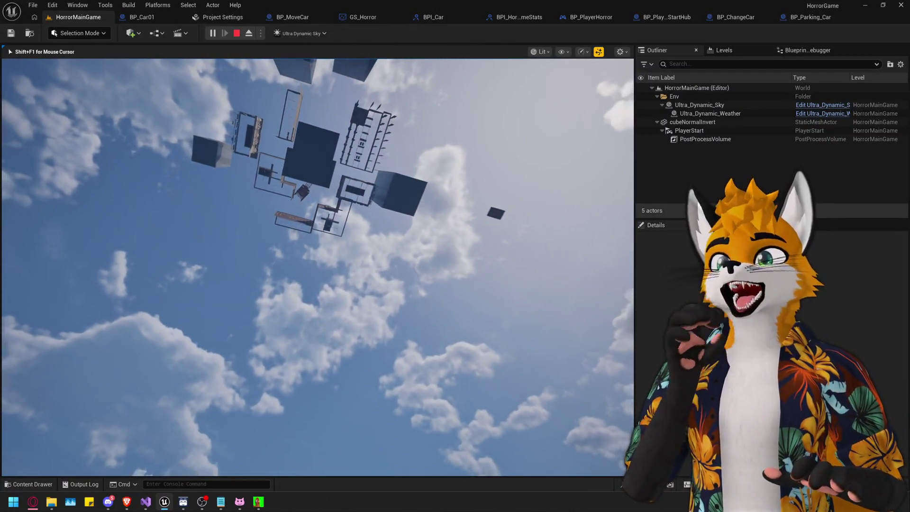
pyautogui.press('Escape')
pyautogui.hotkey('ctrl', 'space')
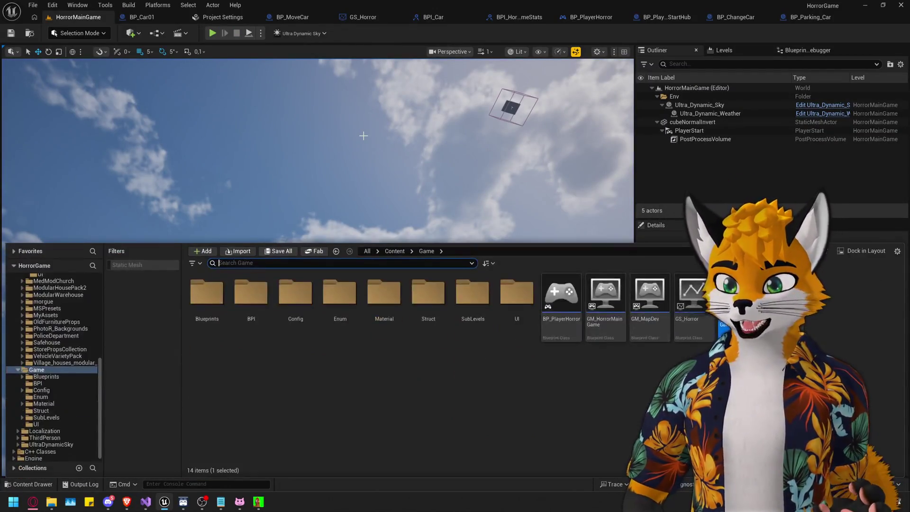
pyautogui.doubleClick(783, 304)
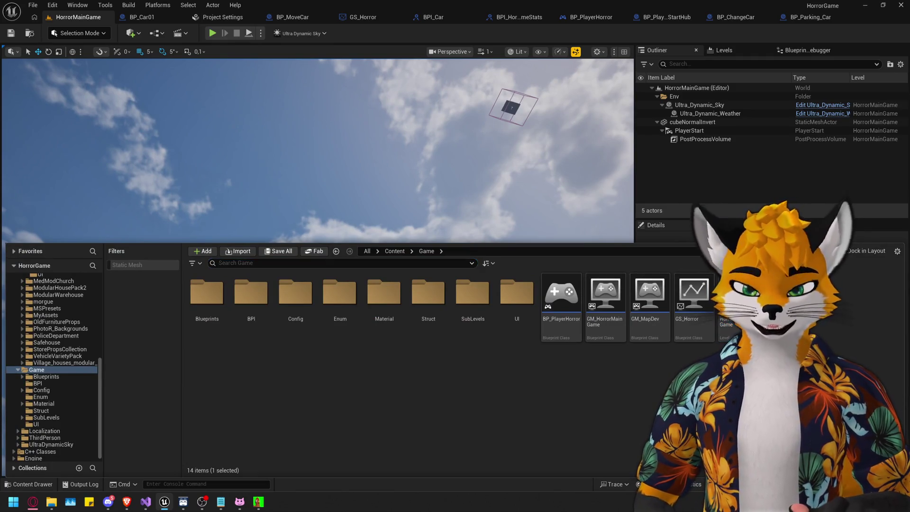
pyautogui.moveTo(521, 166); pyautogui.dragTo(576, 176)
# Select BP_PlayerStartHub and raise its Location Z from 130 to 150.
pyautogui.click(701, 189)
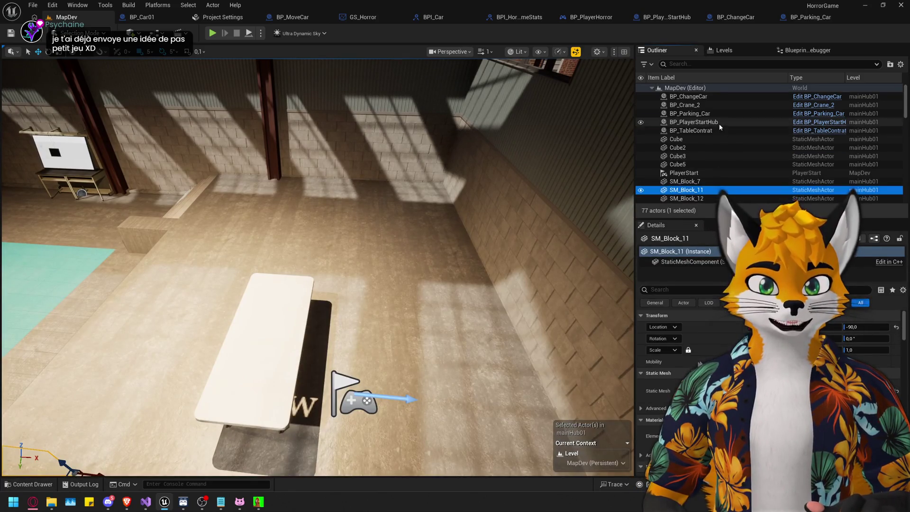
pyautogui.doubleClick(719, 123)
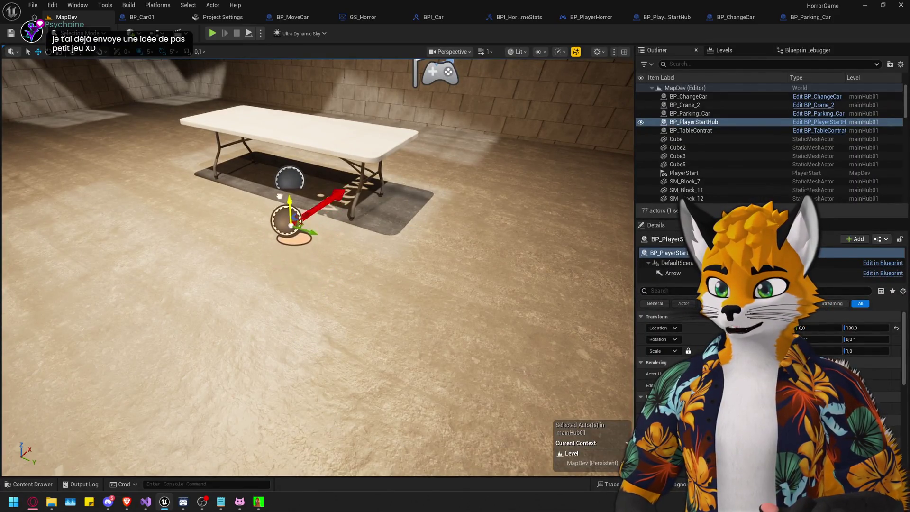
pyautogui.moveTo(289, 198); pyautogui.dragTo(289, 189)
pyautogui.moveTo(283, 246)
pyautogui.mouseDown()
pyautogui.moveTo(284, 265)
pyautogui.moveTo(284, 246)
pyautogui.mouseUp()
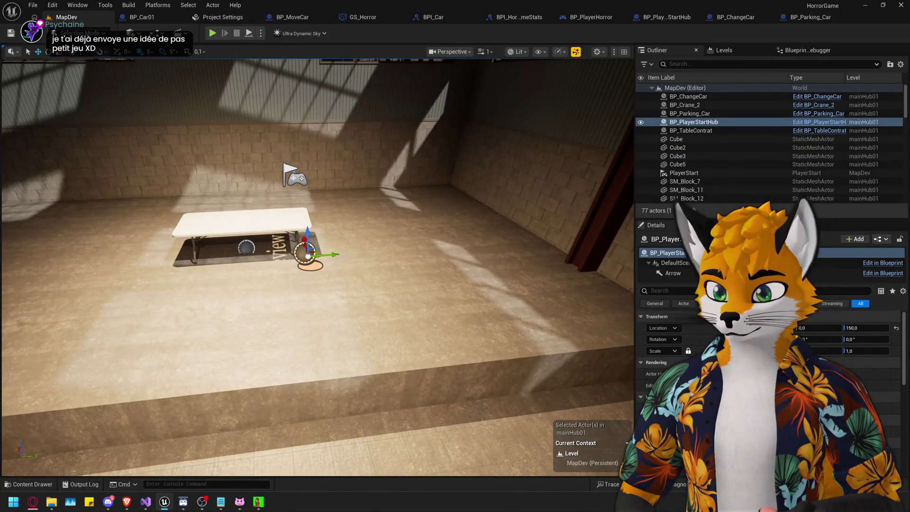
pyautogui.moveTo(454, 231); pyautogui.dragTo(485, 294)
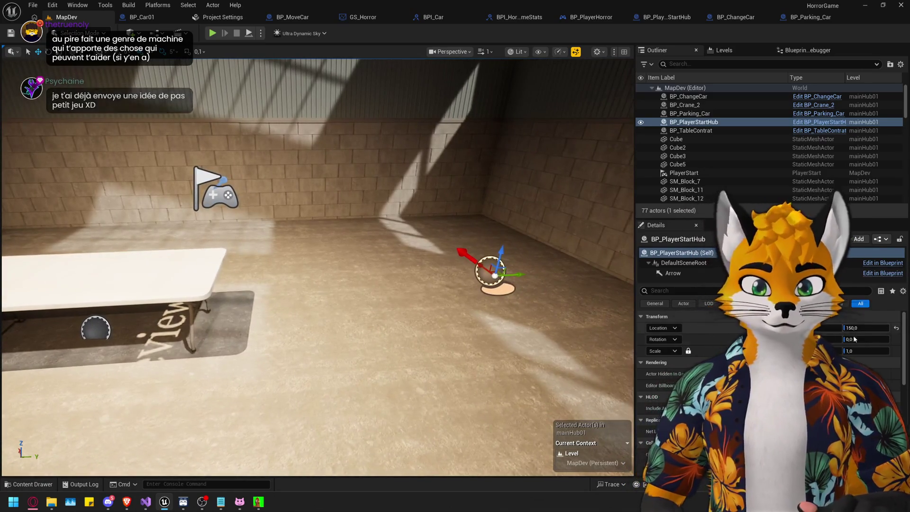
# Set the player start's yaw to 270 and save mainHub01.
pyautogui.click(857, 338)
pyautogui.write('270')
pyautogui.press('Return')
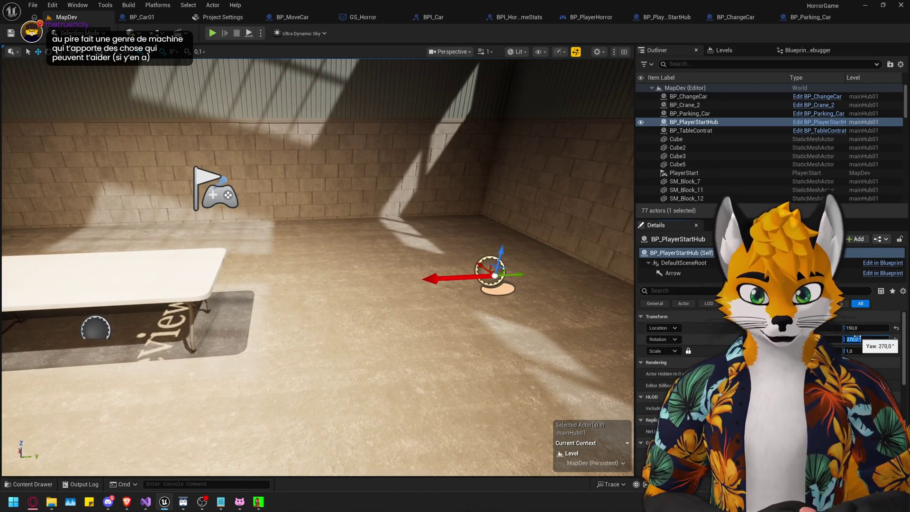
pyautogui.scroll(-3, 326, 270)
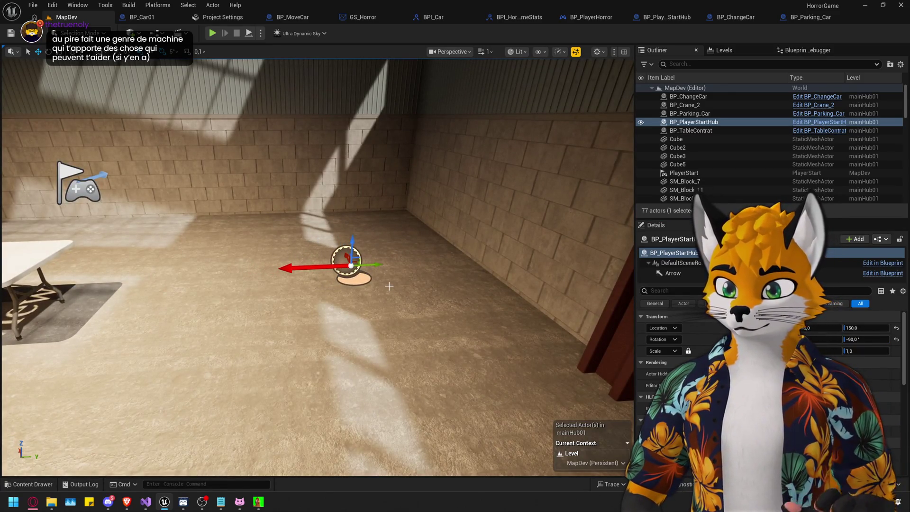
pyautogui.scroll(-2, 389, 287)
pyautogui.hotkey('ctrl', 'space')
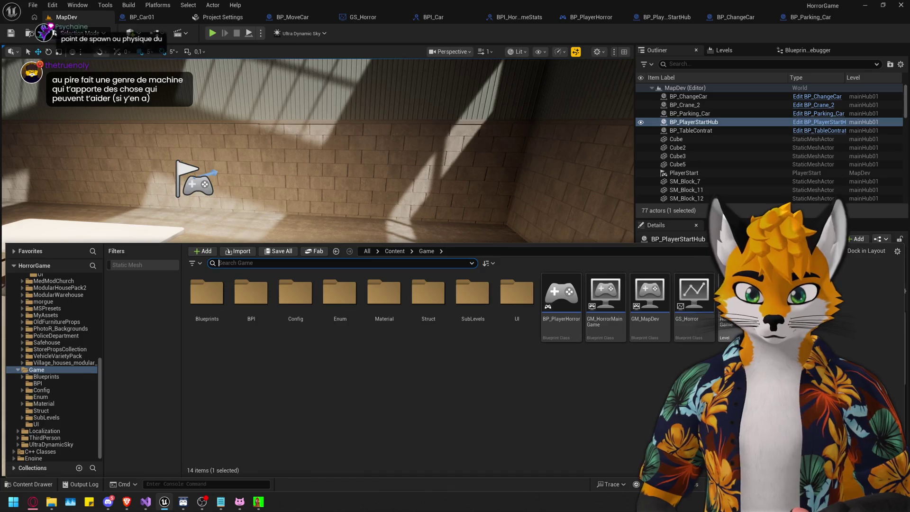
pyautogui.hotkey('ctrl', 's')
pyautogui.click(488, 347)
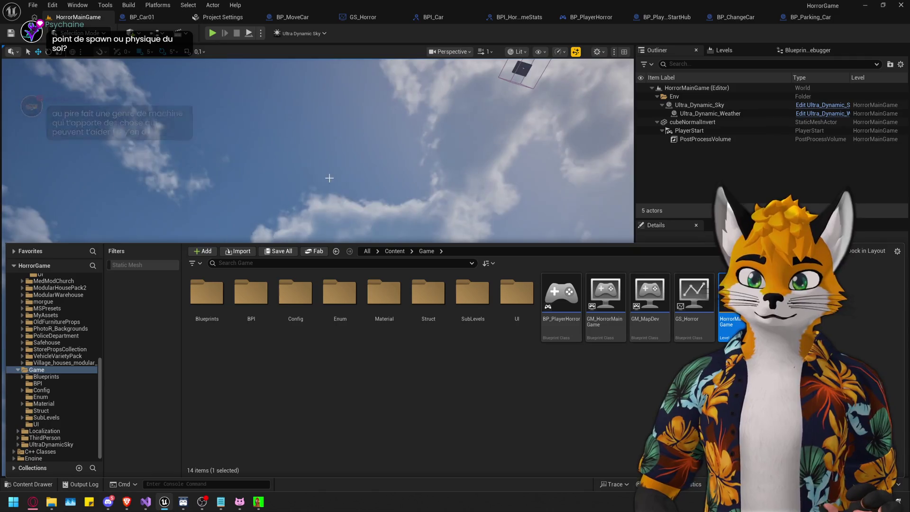
# Play-test HorrorMainGame, walking the player up to the table and back toward the car.
pyautogui.click(175, 80)
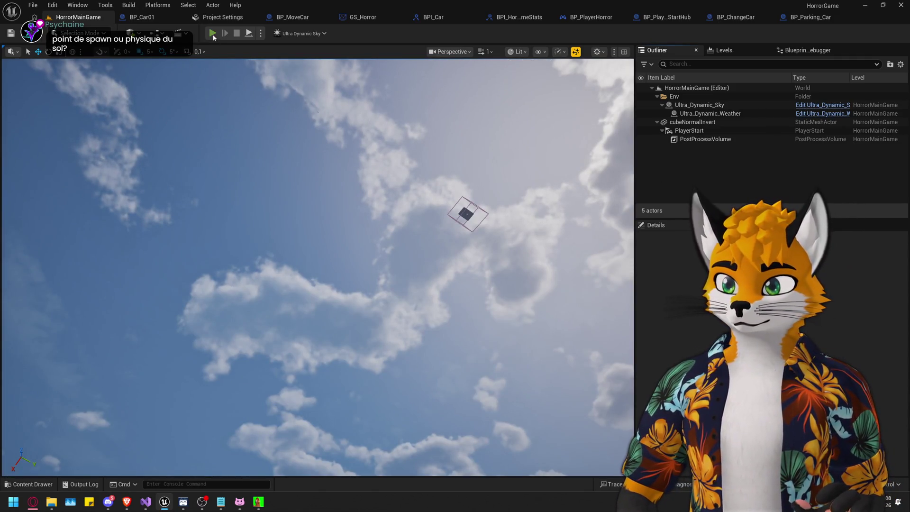
pyautogui.click(213, 34)
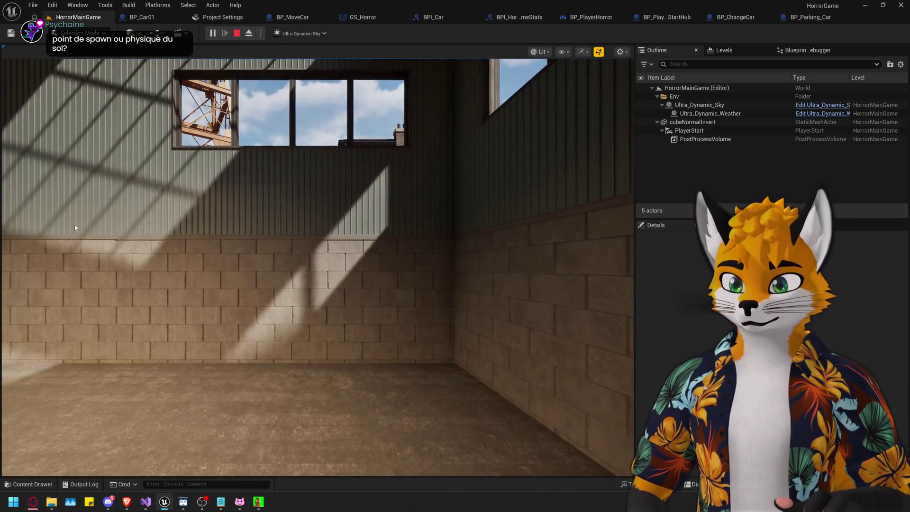
pyautogui.click(75, 228)
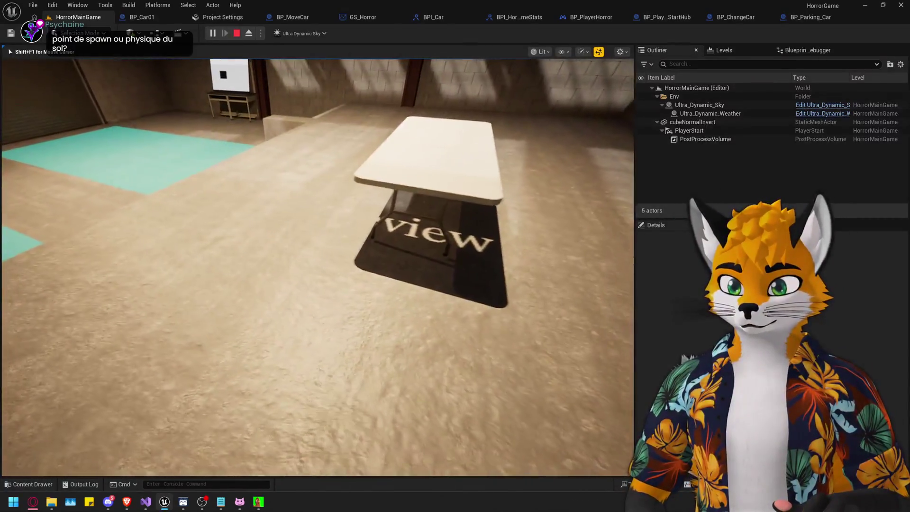
pyautogui.press('w')
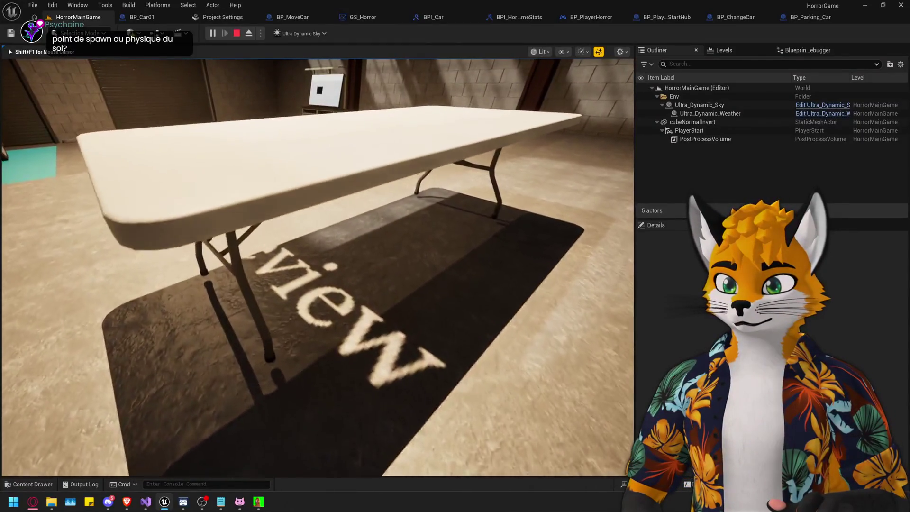
pyautogui.press('s')
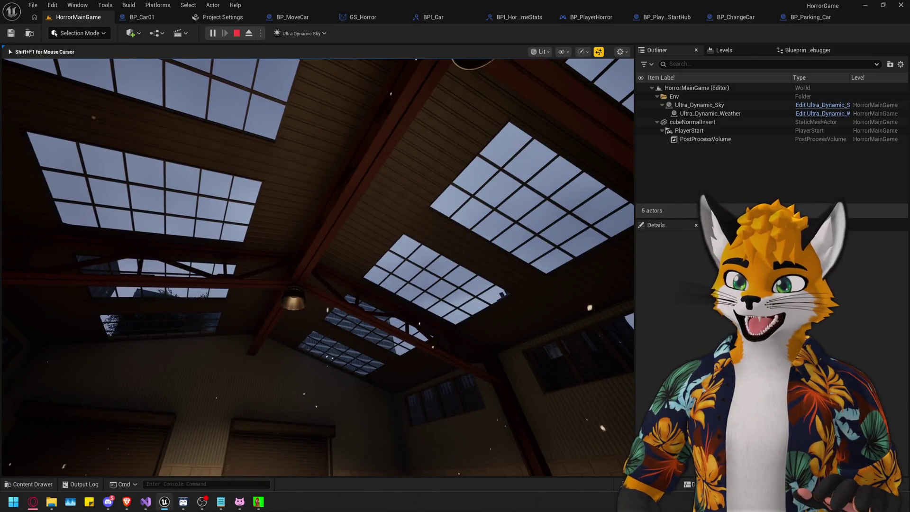
pyautogui.press('Escape')
# Open BP_PlayerHorror and check the Set Day and Set Night debug key nodes.
pyautogui.hotkey('ctrl', 'space')
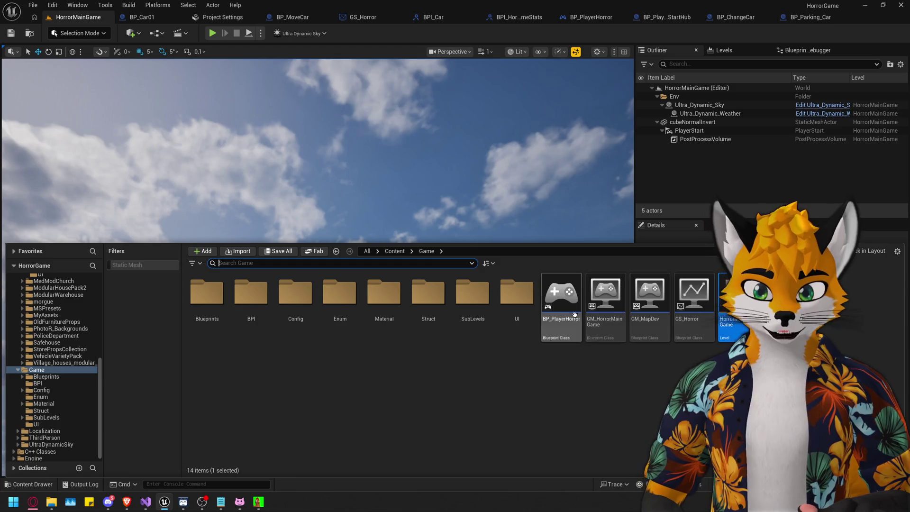
pyautogui.doubleClick(568, 299)
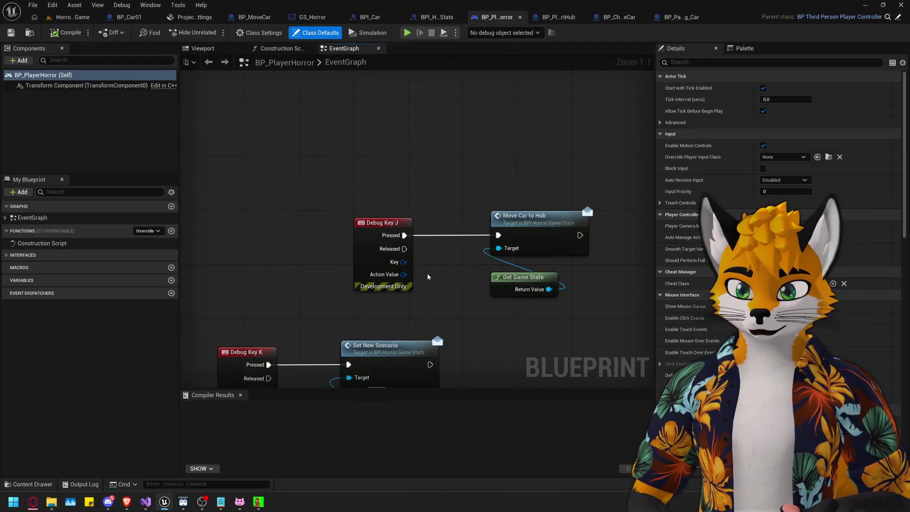
pyautogui.scroll(-5, 428, 273)
pyautogui.scroll(5, 320, 257)
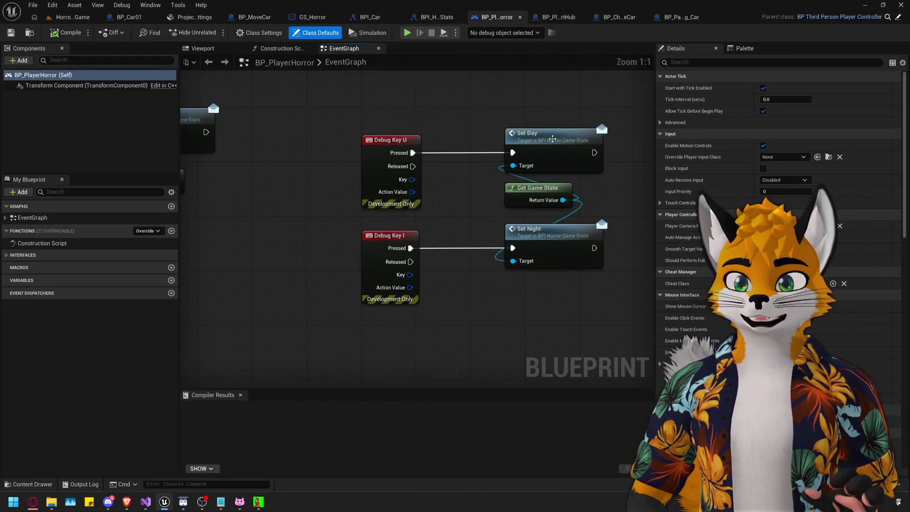
pyautogui.click(552, 139)
pyautogui.click(384, 237)
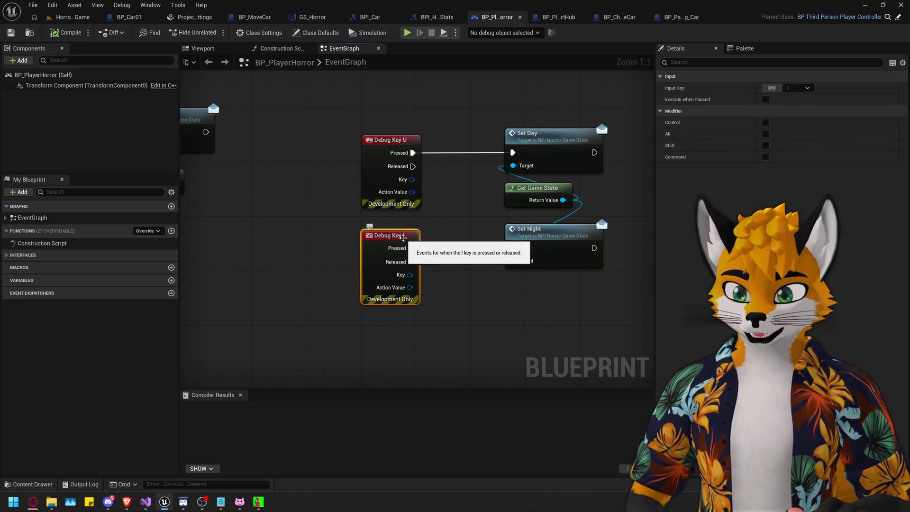
# Play the HorrorMainGame level at night and eject with F8 to fly freely.
pyautogui.click(408, 33)
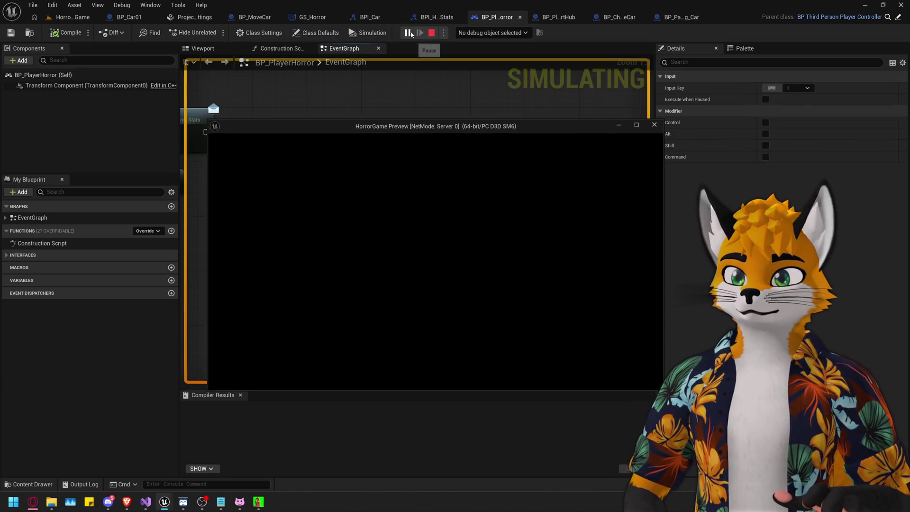
pyautogui.click(432, 32)
pyautogui.click(73, 17)
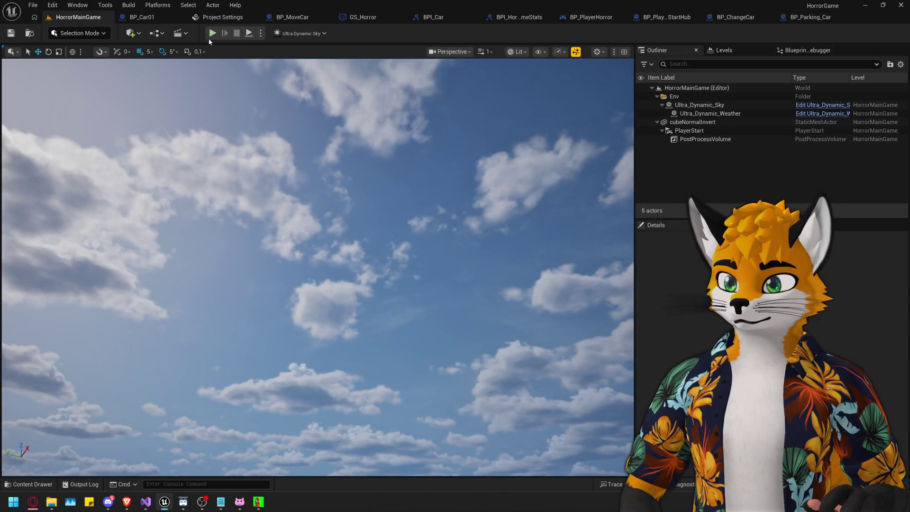
pyautogui.click(212, 33)
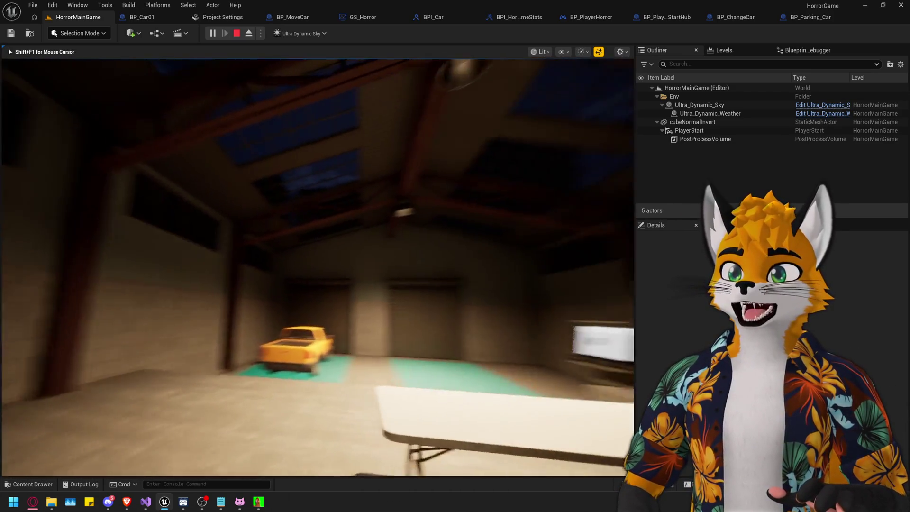
pyautogui.press('F8')
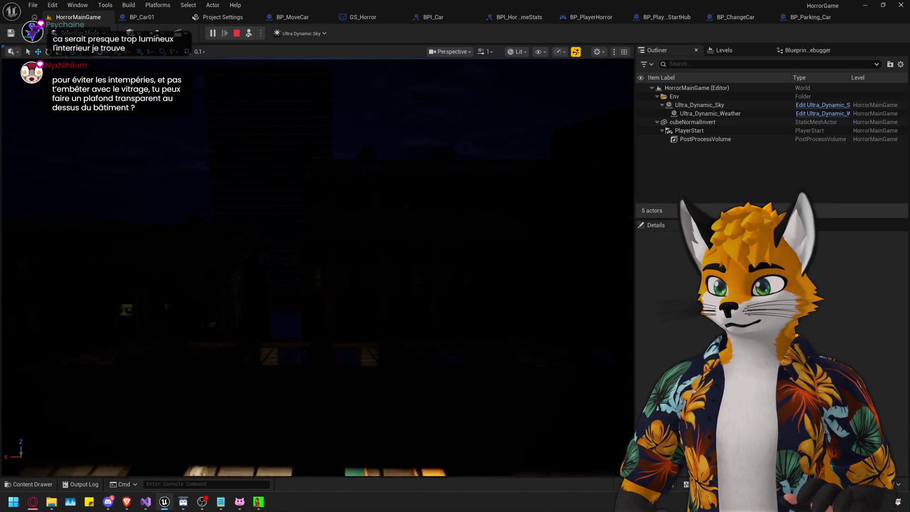
# Toggle the viewport to Unlit and back to Lit while flying up to the brick building's windows.
pyautogui.click(517, 51)
pyautogui.click(522, 95)
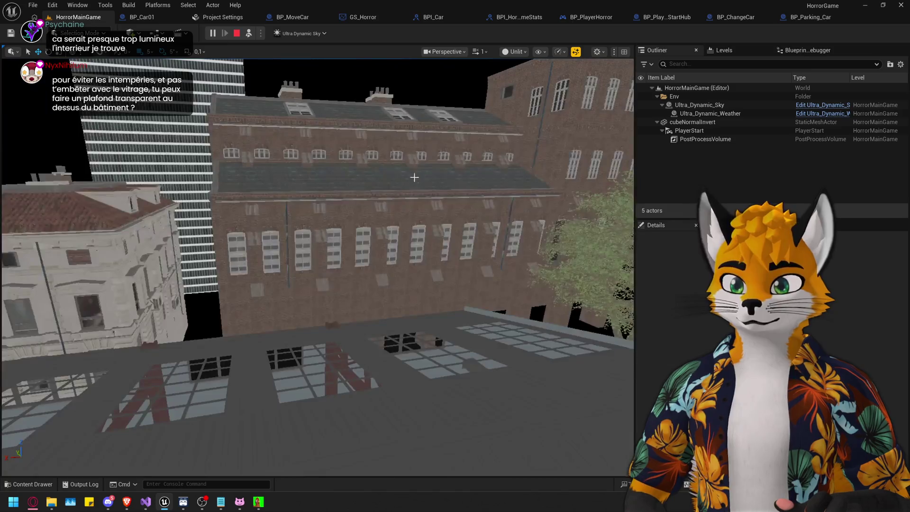
pyautogui.click(414, 177)
pyautogui.press('w')
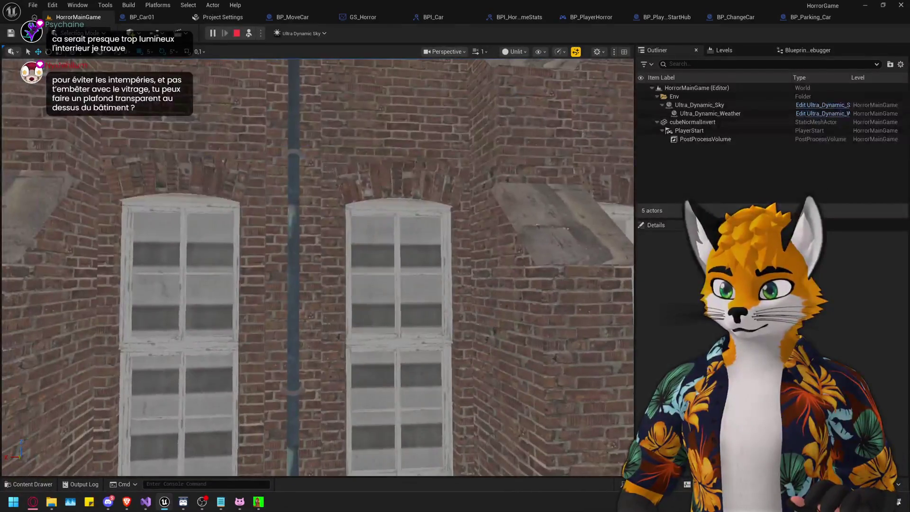
pyautogui.click(516, 52)
pyautogui.click(520, 86)
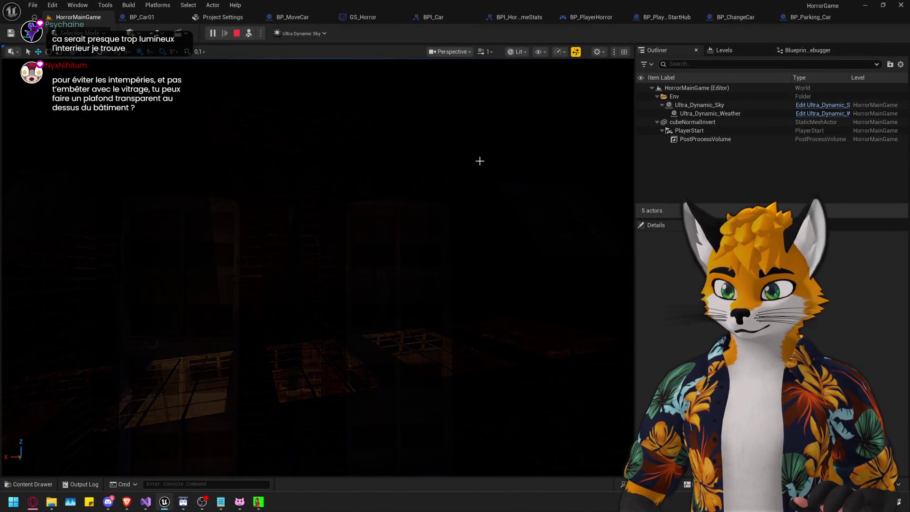
# Select and frame SM_Building_20, then open its M_BuildingDetails material.
pyautogui.click(456, 185)
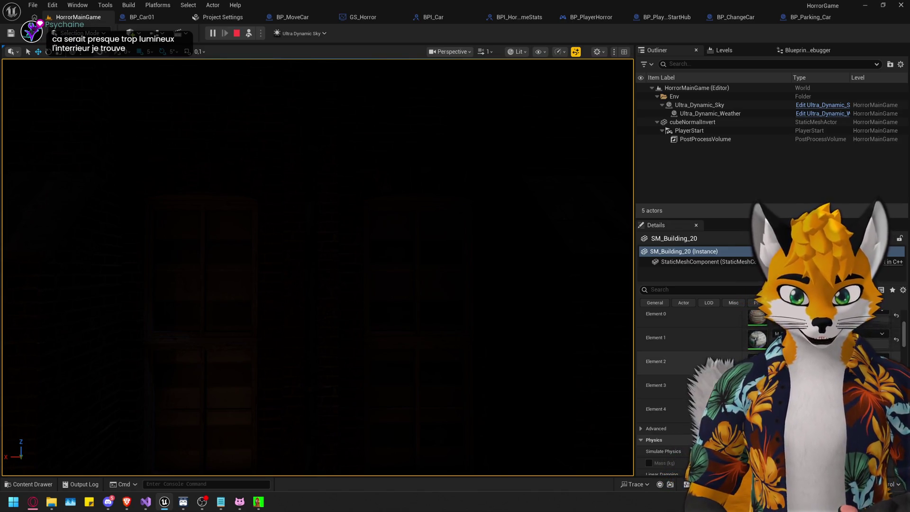
pyautogui.scroll(1, 664, 380)
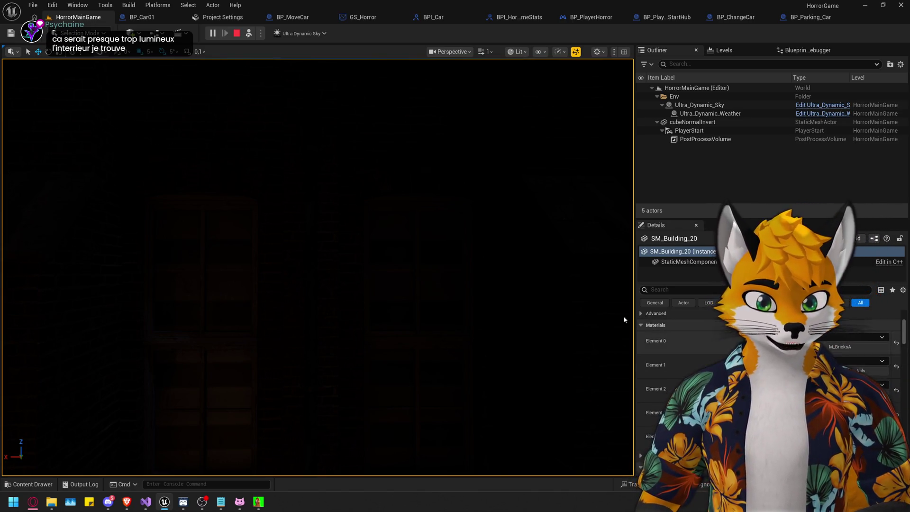
pyautogui.press('f')
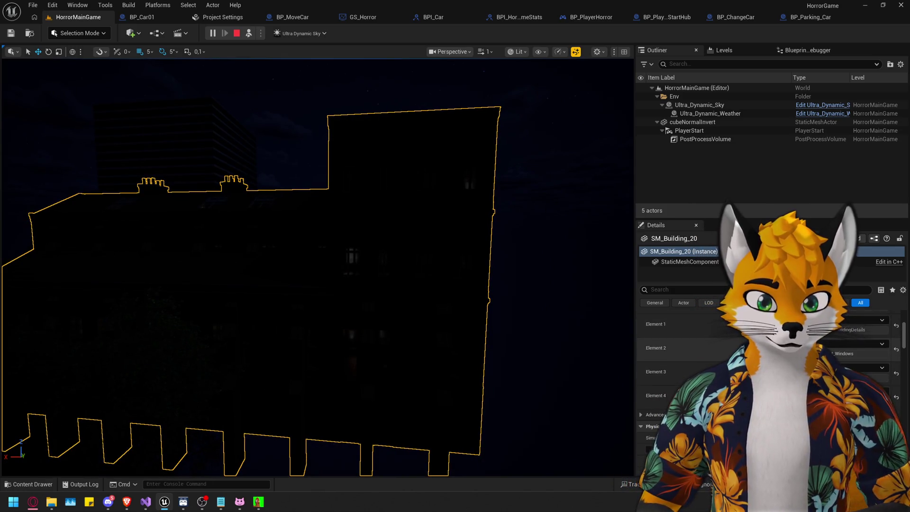
pyautogui.hotkey('ctrl', 'space')
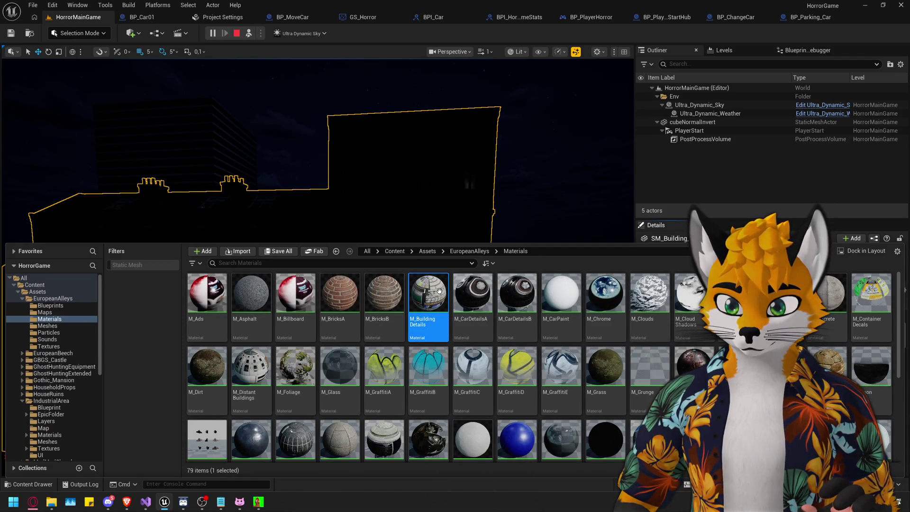
pyautogui.doubleClick(440, 292)
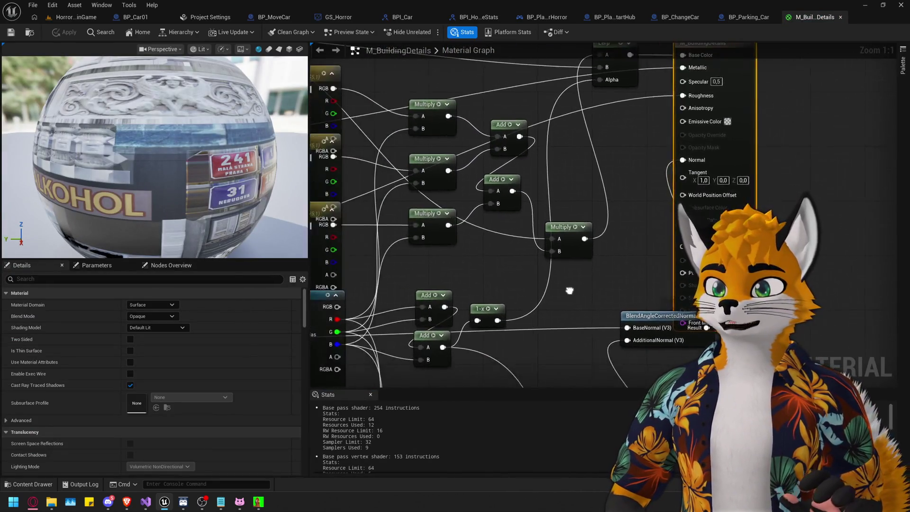
# Review the exposed parameters of the M_BuildingDetails material.
pyautogui.scroll(-3, 570, 291)
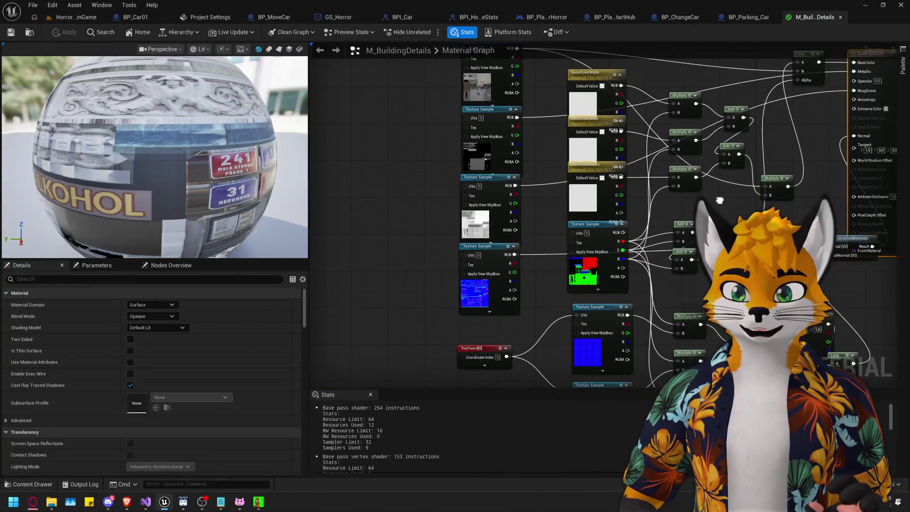
pyautogui.scroll(-1, 387, 269)
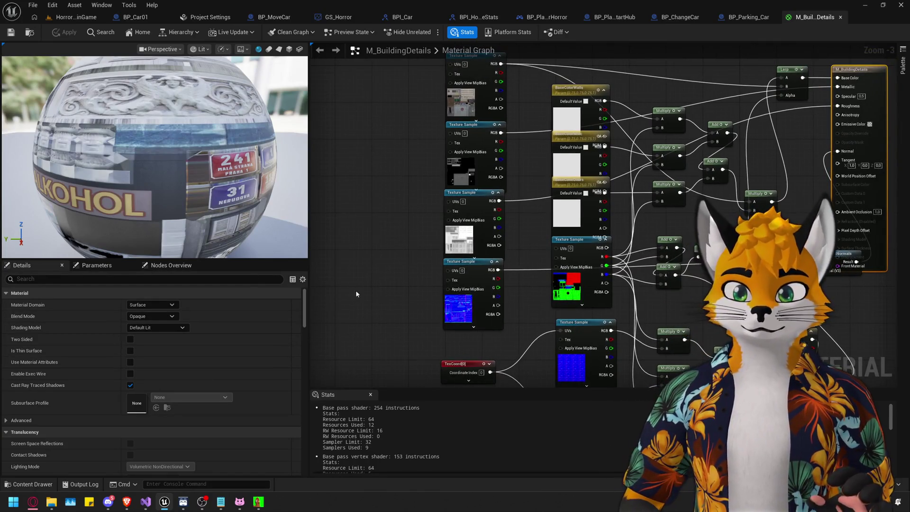
pyautogui.click(104, 265)
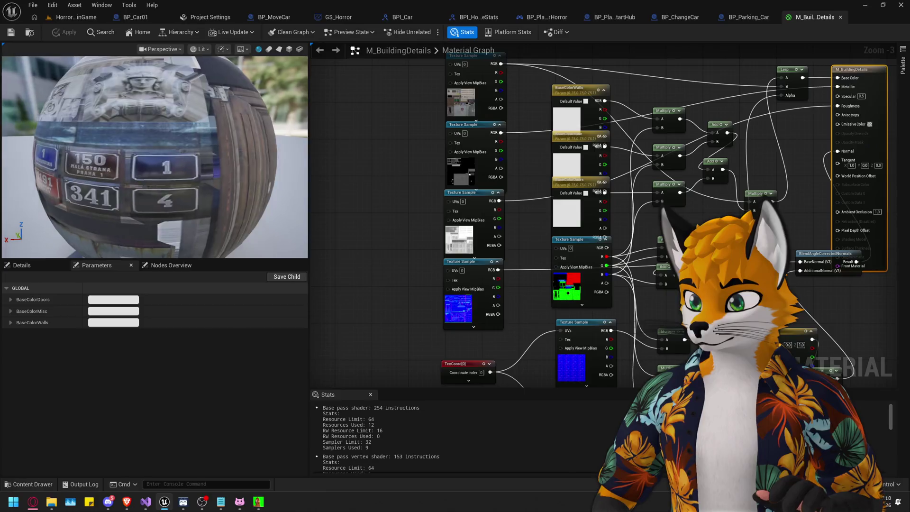
pyautogui.hotkey('ctrl', 'space')
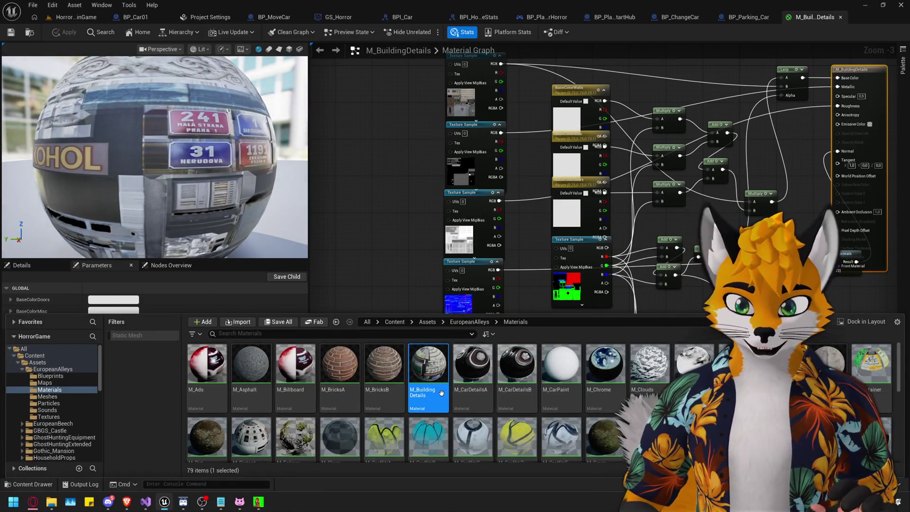
pyautogui.moveTo(441, 394)
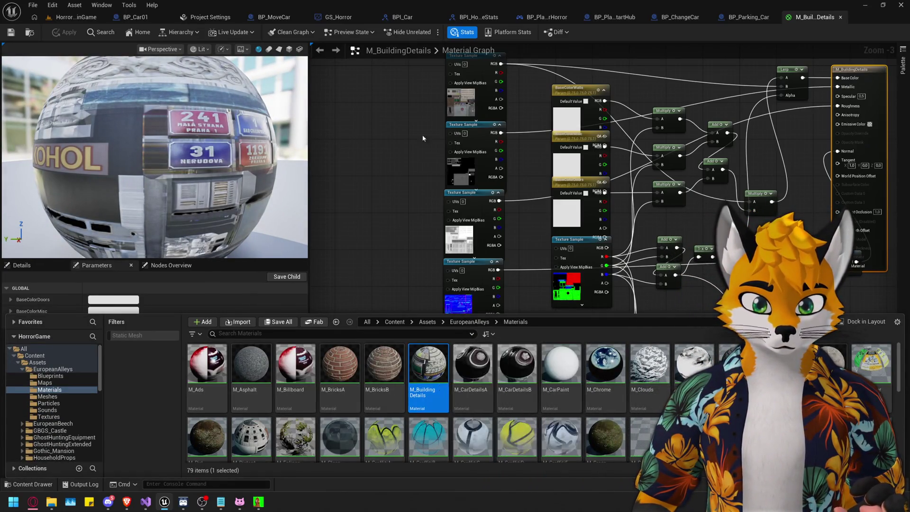
pyautogui.click(820, 23)
# Close M_BuildingDetails and open M_Windows from the Materials folder.
pyautogui.click(840, 17)
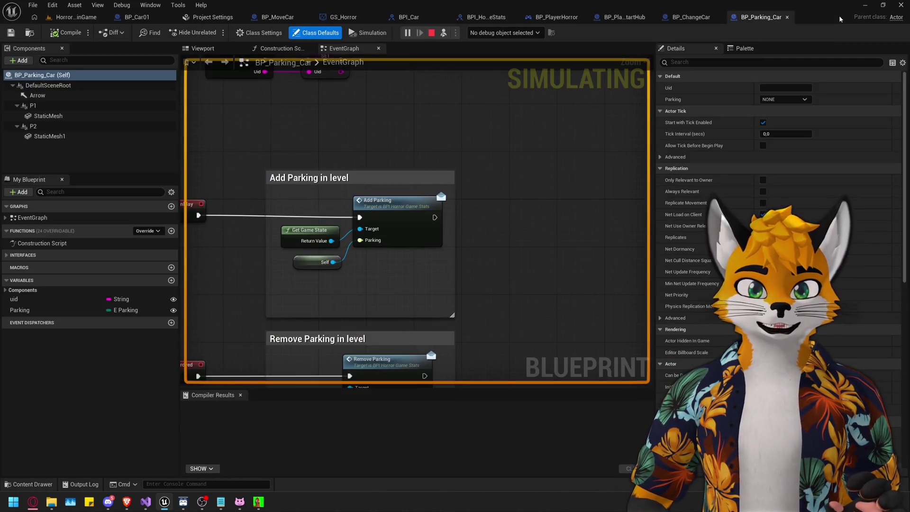
pyautogui.click(76, 16)
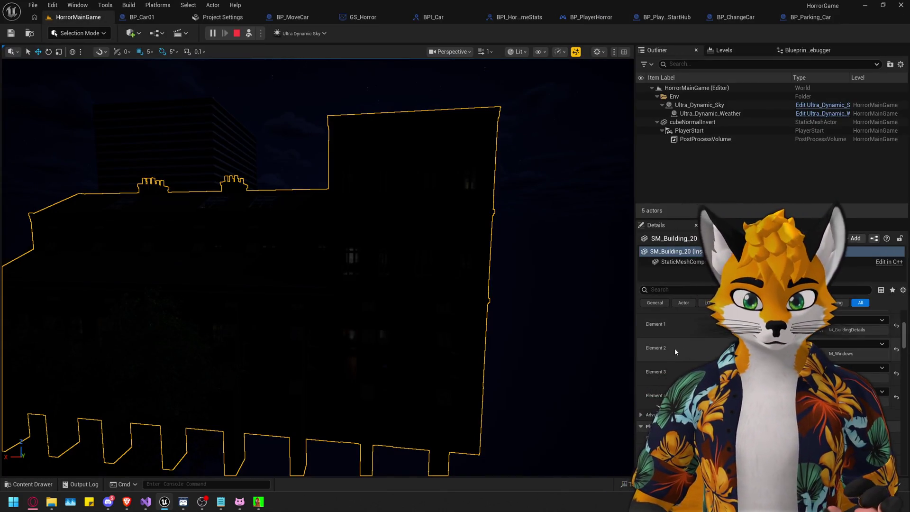
pyautogui.hotkey('ctrl', 'space')
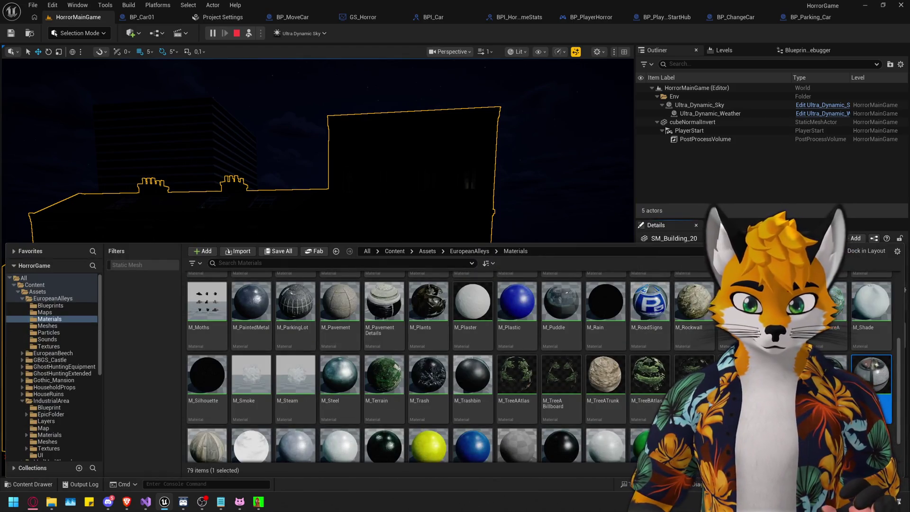
pyautogui.doubleClick(871, 380)
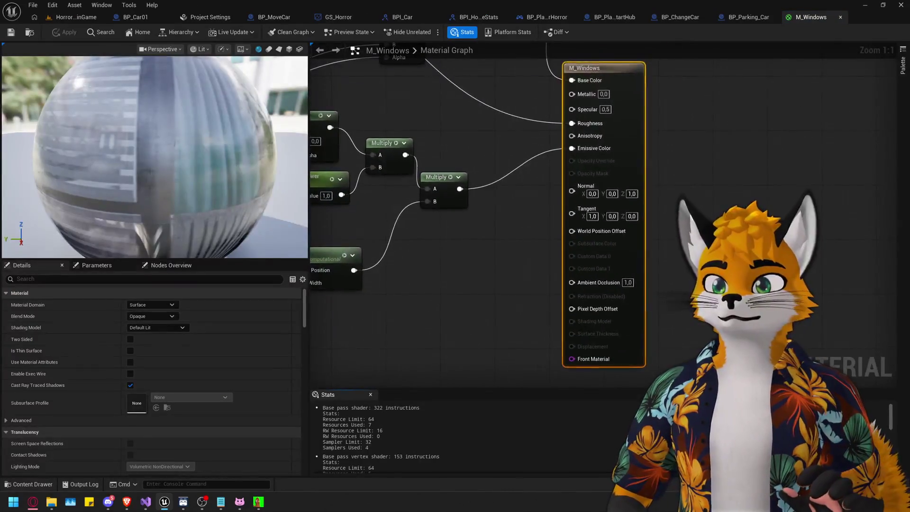
# Set M_Windows EmissivePower to 5 and check the windows in the level.
pyautogui.moveTo(154, 157)
pyautogui.mouseDown()
pyautogui.moveTo(121, 150)
pyautogui.moveTo(124, 122)
pyautogui.mouseUp()
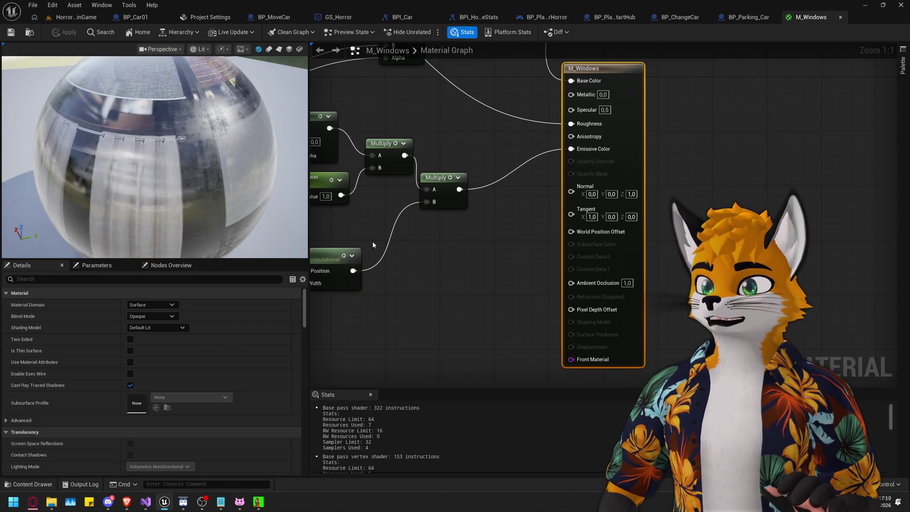
pyautogui.scroll(-3, 354, 241)
pyautogui.click(96, 265)
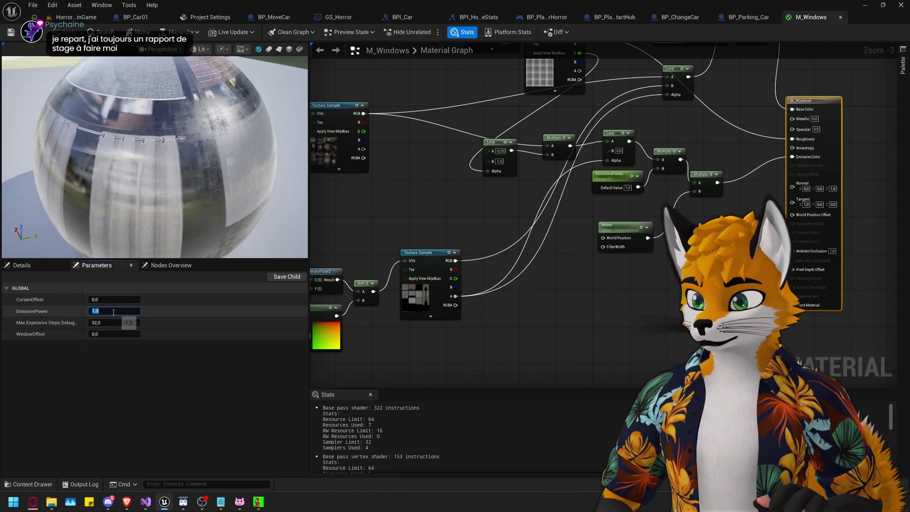
pyautogui.write('5')
pyautogui.press('Return')
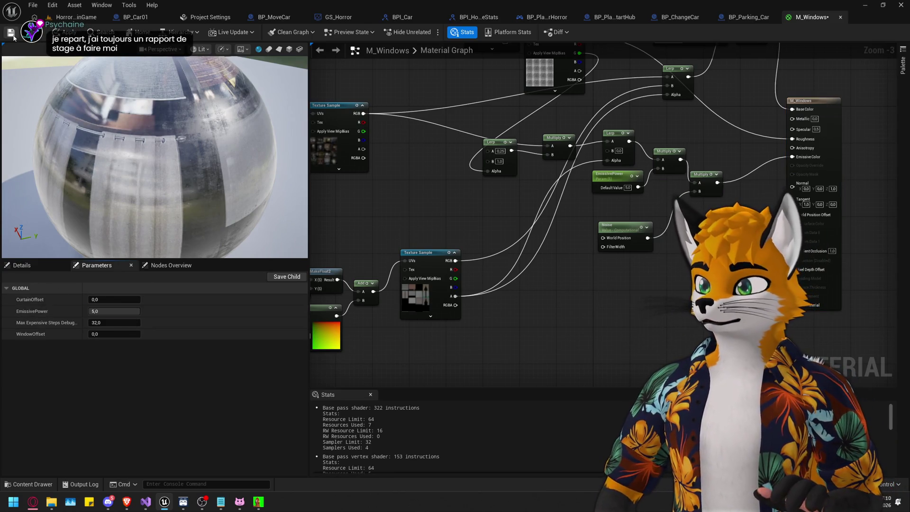
pyautogui.click(69, 20)
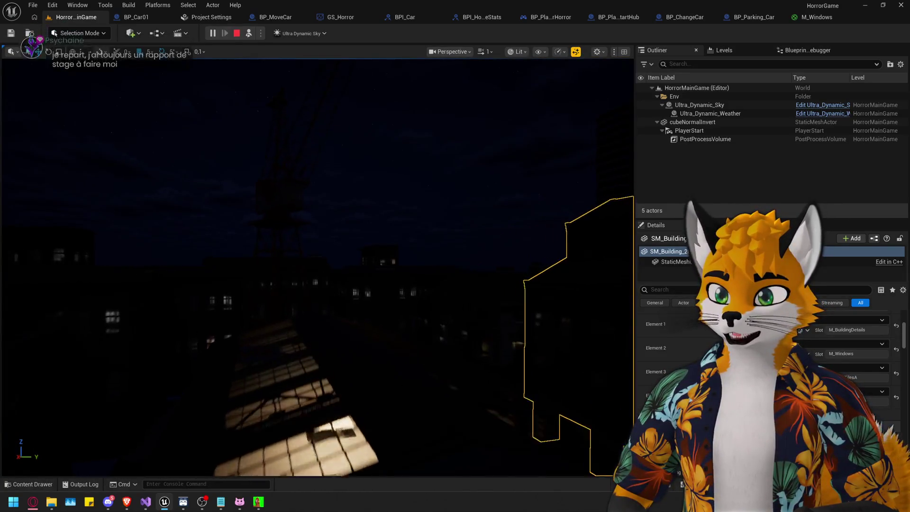
# Raise EmissivePower to 10 and check the brighter windows in the level.
pyautogui.click(813, 20)
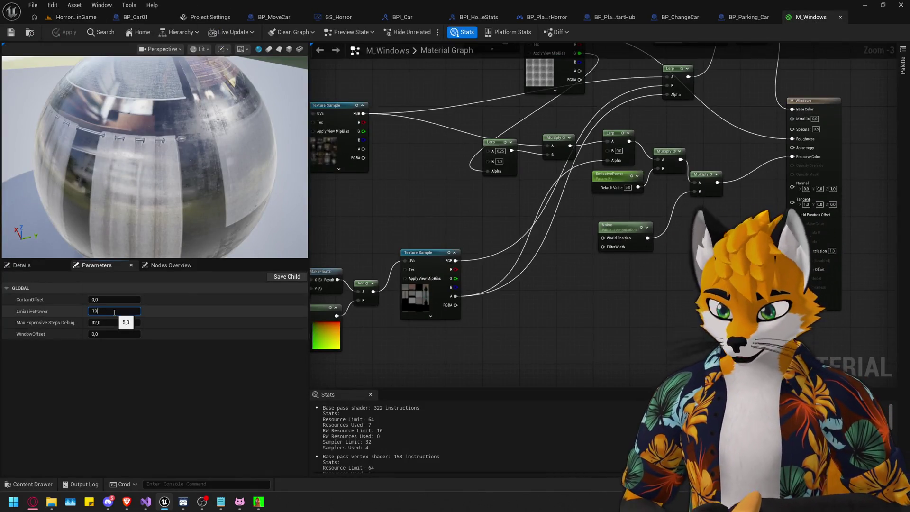
pyautogui.press('Return')
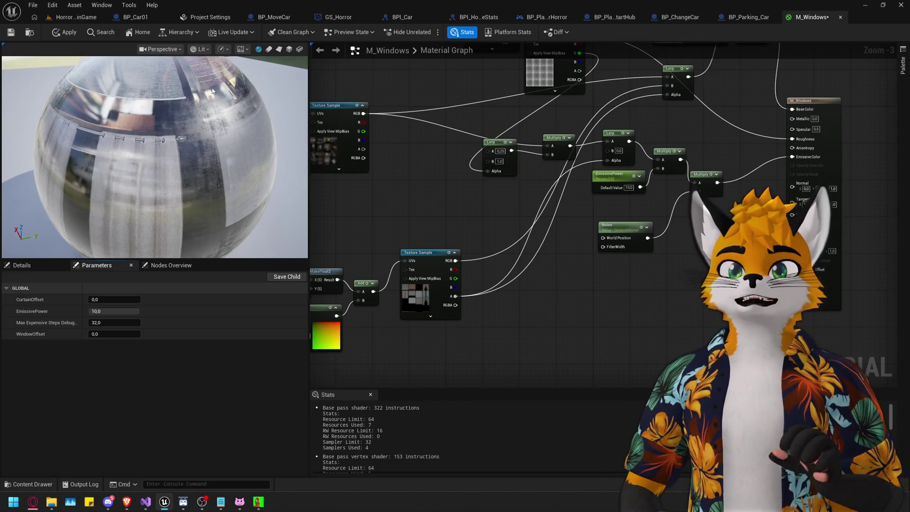
pyautogui.click(77, 20)
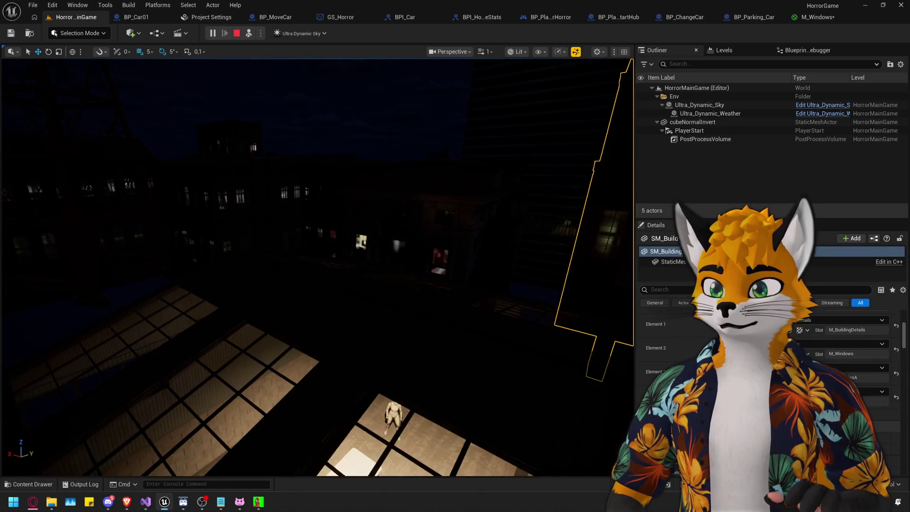
pyautogui.scroll(10, 318, 265)
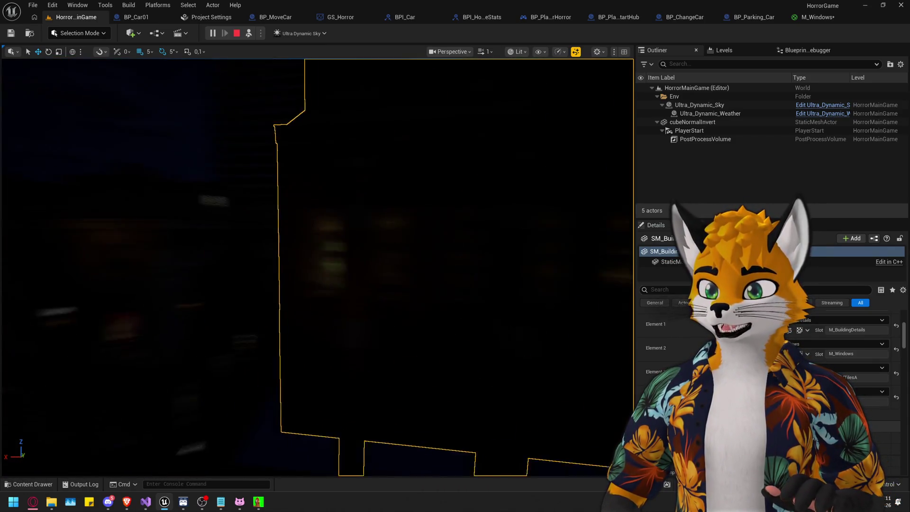
pyautogui.scroll(10, 317, 265)
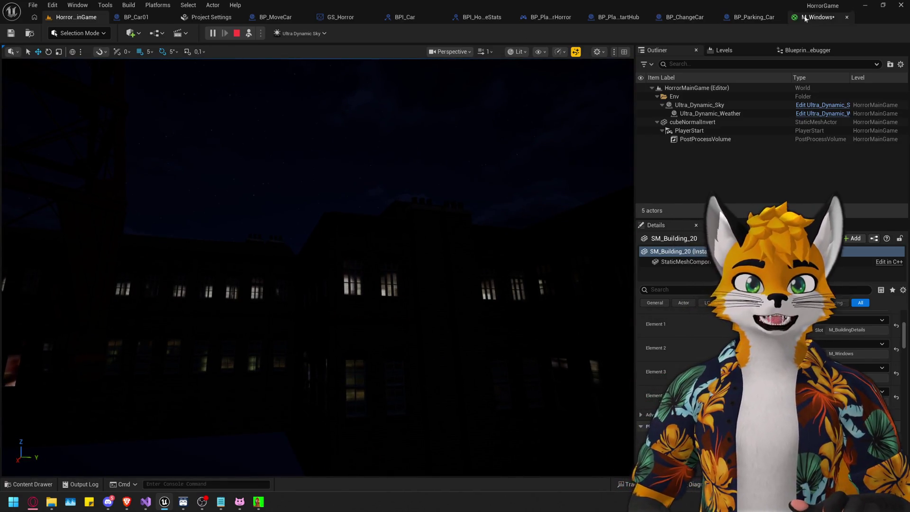
# Raise EmissivePower to 100 and judge the lit windows in the level.
pyautogui.click(806, 18)
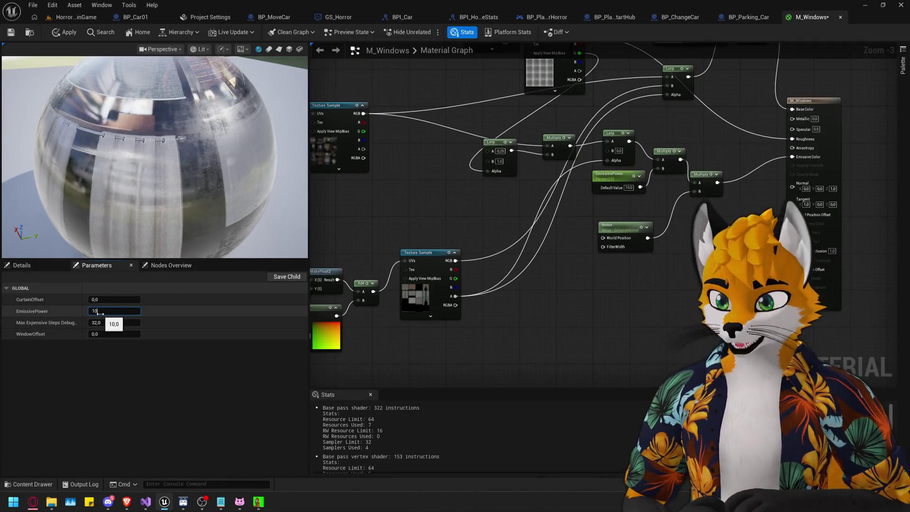
pyautogui.write('0')
pyautogui.press('Return')
pyautogui.click(64, 19)
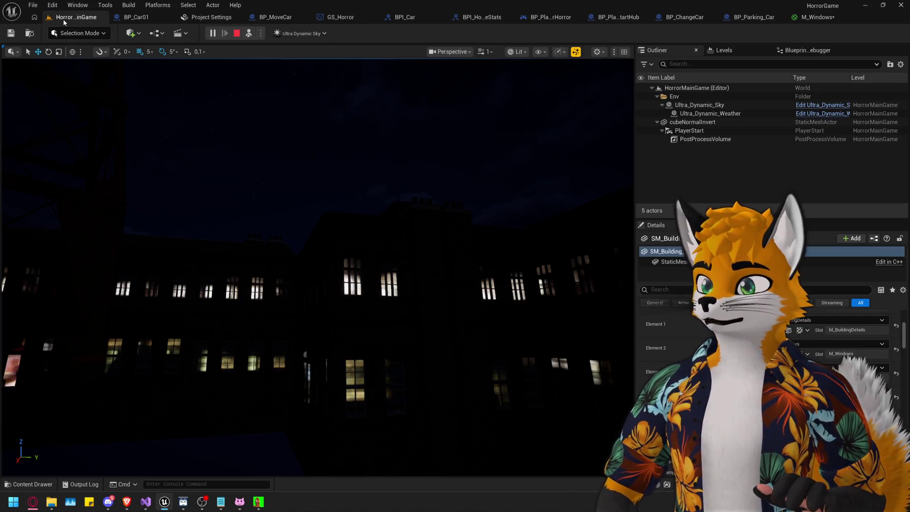
# Possess the player with F8 and walk around the night warehouse, viewing skylights and barred windows.
pyautogui.press('w')
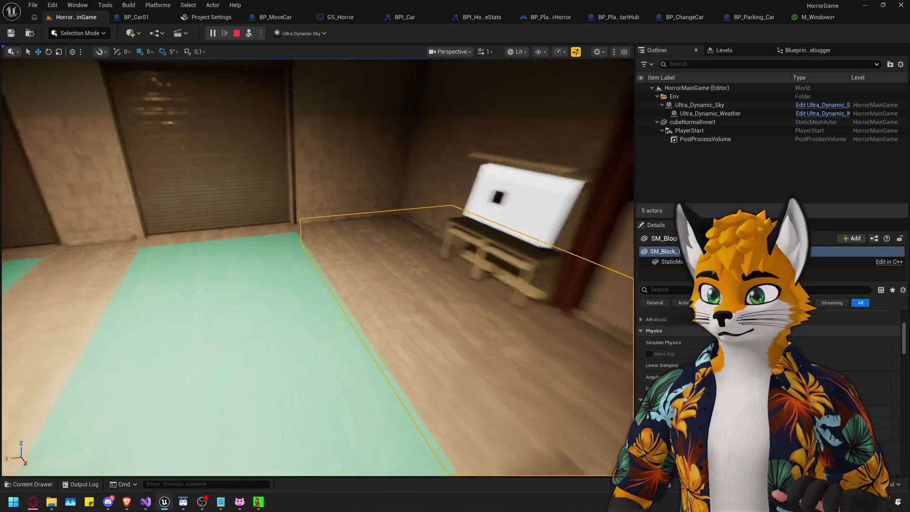
pyautogui.press('F8')
pyautogui.press('w')
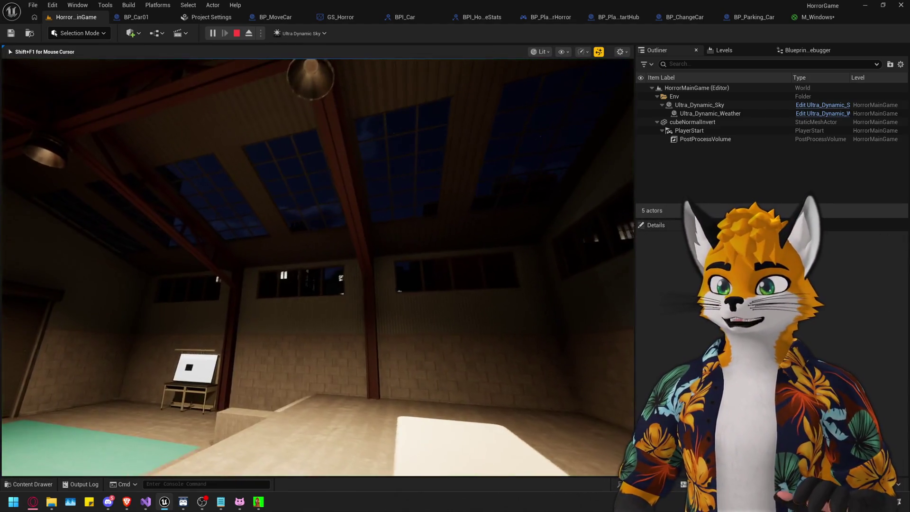
pyautogui.press('w')
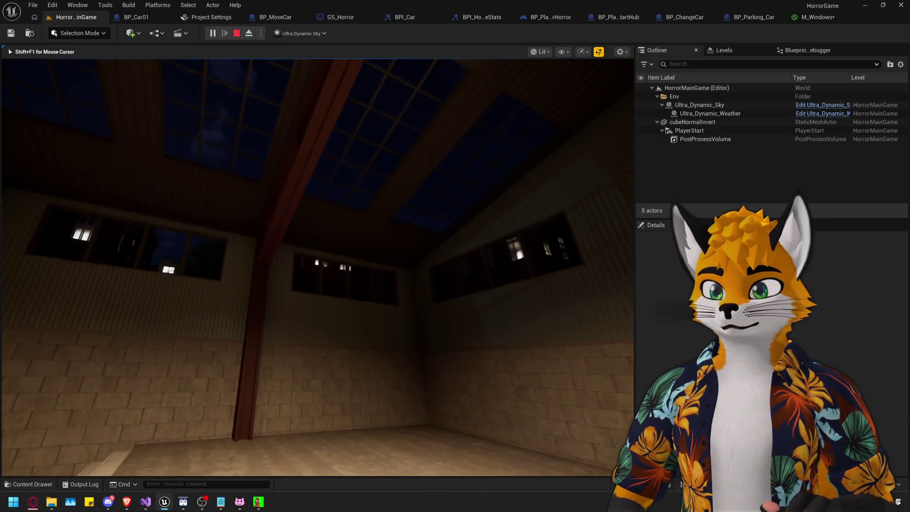
pyautogui.press('w')
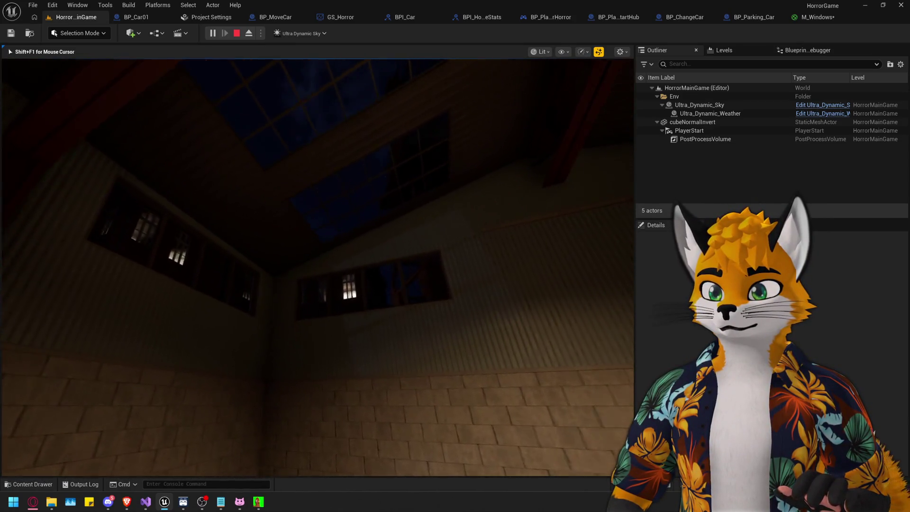
pyautogui.press('w')
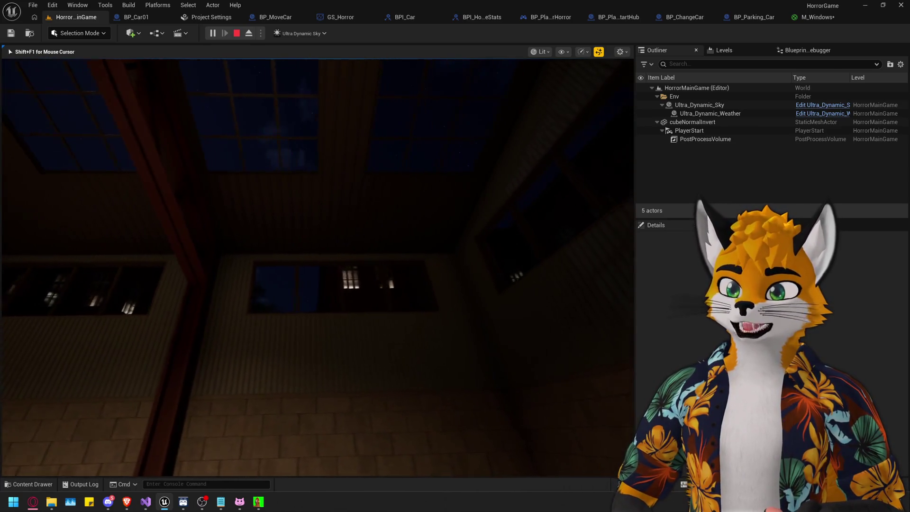
pyautogui.press('w')
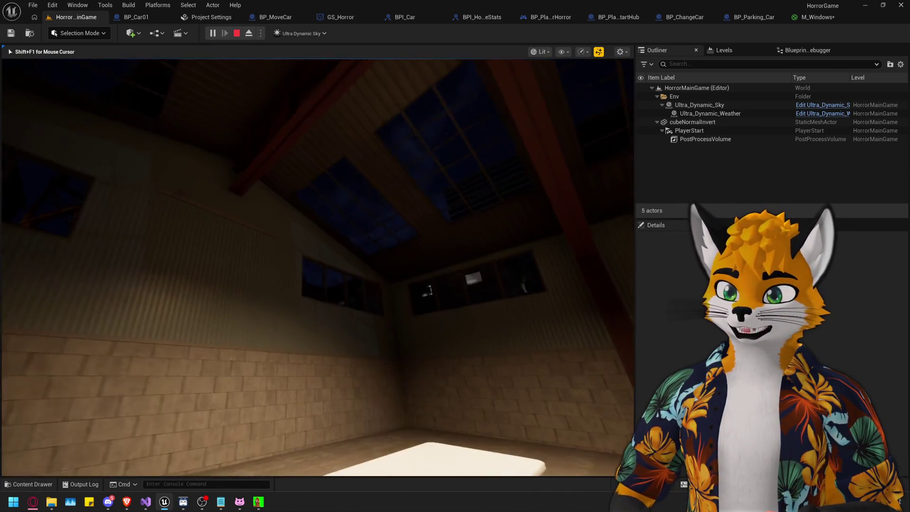
pyautogui.press('w')
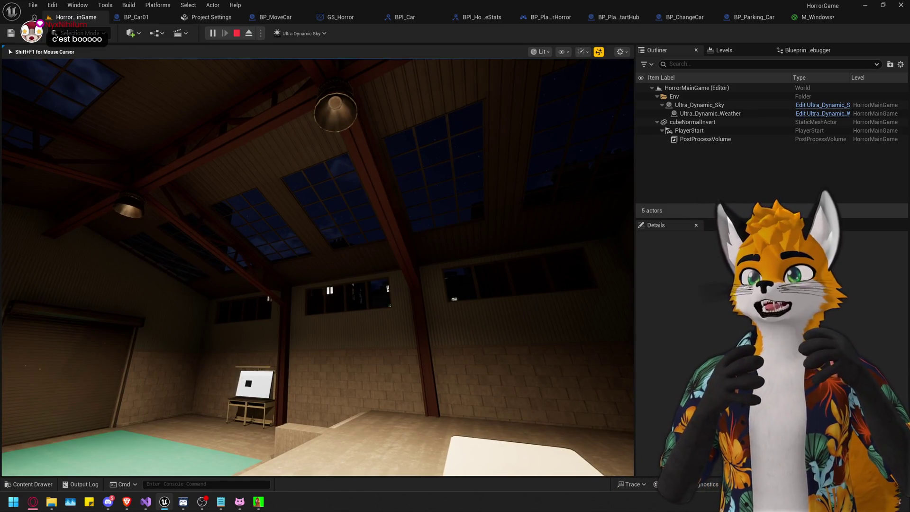
# Stop play and browse the Content Drawer up to the Content/Game folder.
pyautogui.press('Escape')
pyautogui.hotkey('ctrl', 'space')
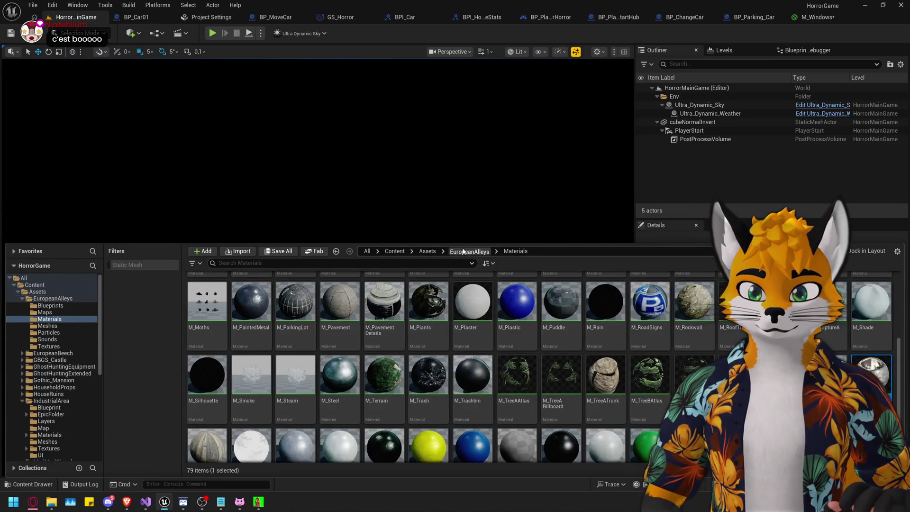
pyautogui.click(465, 252)
pyautogui.click(386, 252)
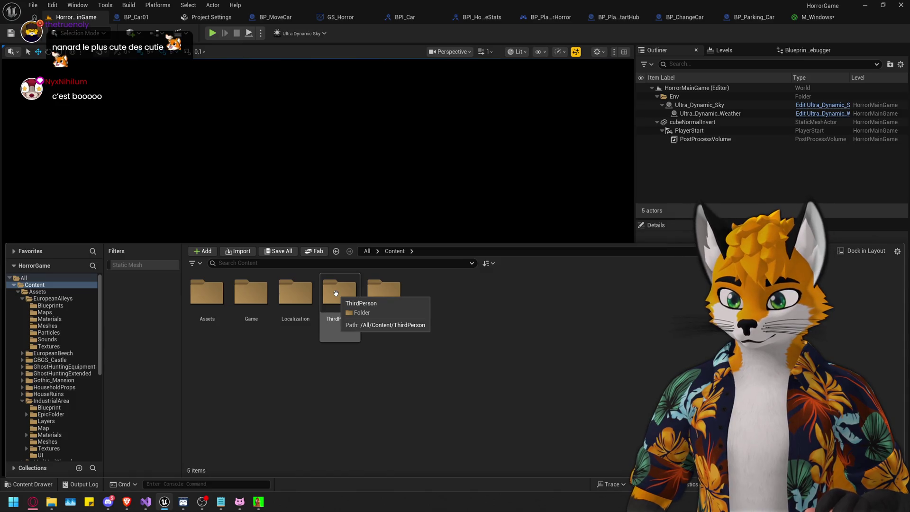
pyautogui.doubleClick(252, 292)
# Save M_Windows, load MapDev, and select Cube3 and SM_Building_20.
pyautogui.hotkey('ctrl', 'shift', 's')
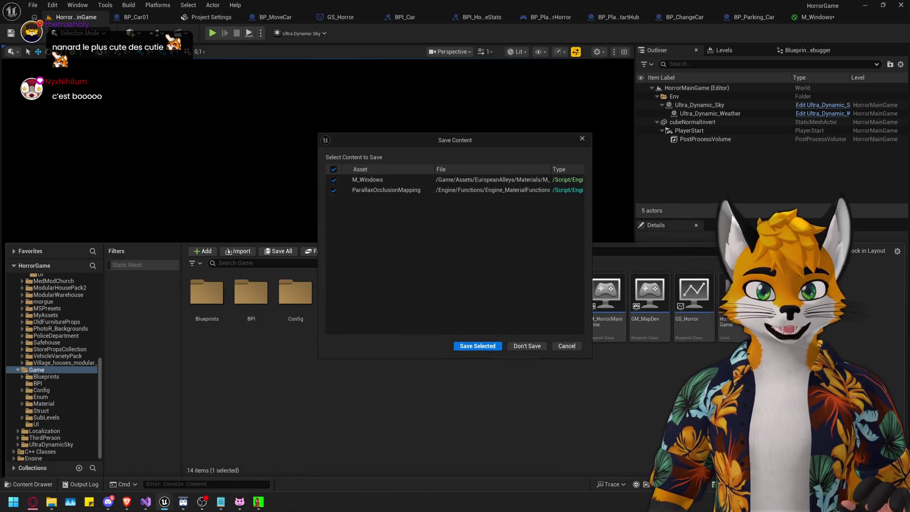
pyautogui.click(478, 347)
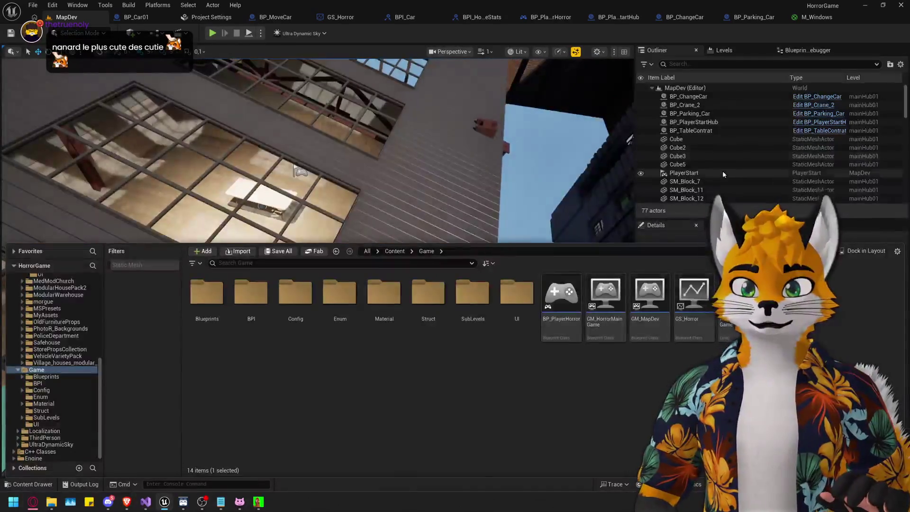
pyautogui.click(677, 156)
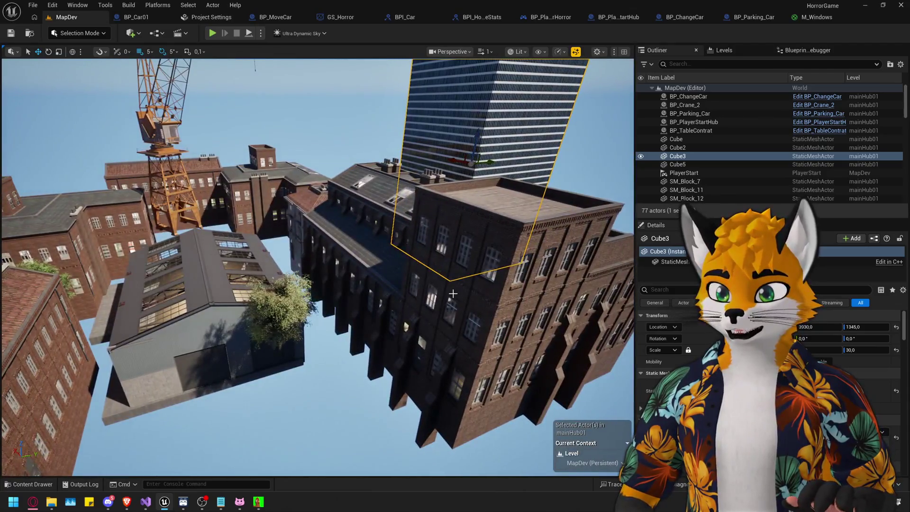
pyautogui.click(453, 294)
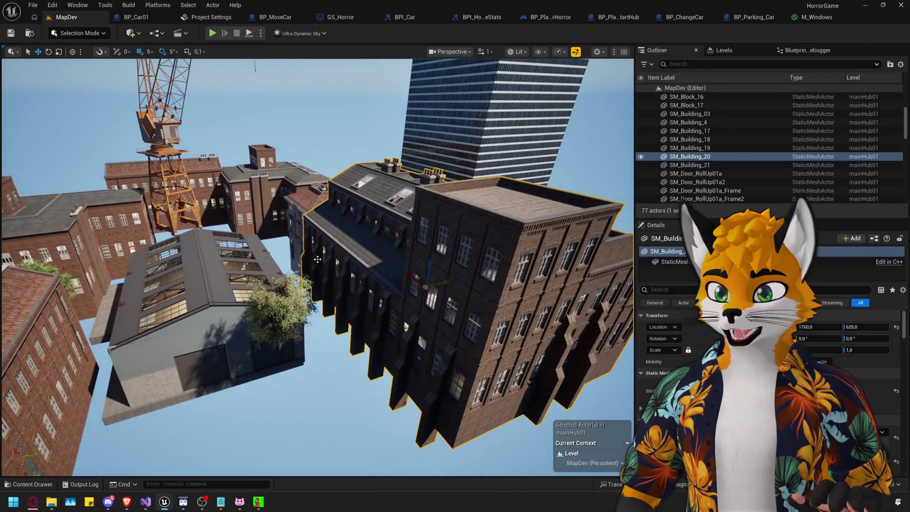
# Select and frame SM_Building_4 and SM_Building_19, then the trees SM_TreeB and SM_TreeB2.
pyautogui.keyDown('ctrl'); pyautogui.click(303, 210); pyautogui.keyUp('ctrl')
pyautogui.keyDown('ctrl'); pyautogui.click(312, 212); pyautogui.keyUp('ctrl')
pyautogui.keyDown('ctrl'); pyautogui.click(339, 298); pyautogui.keyUp('ctrl')
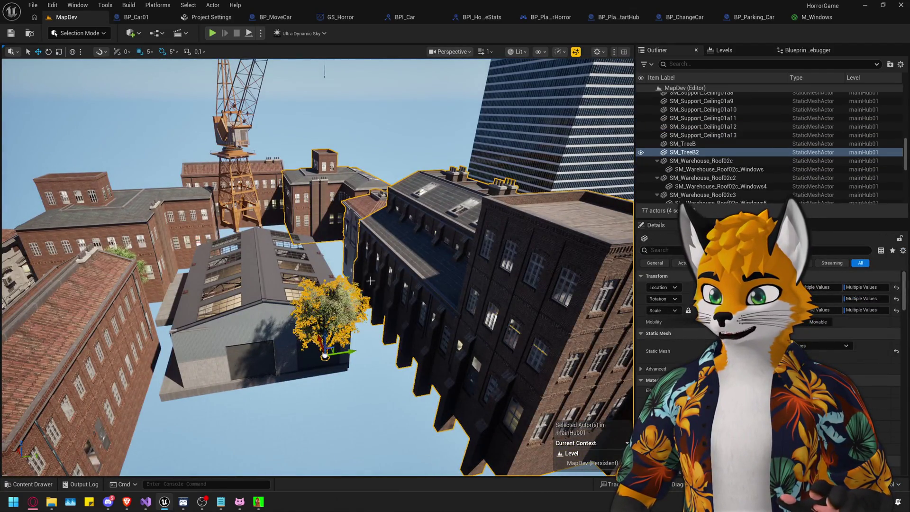
pyautogui.hotkey('ctrl', 'z')
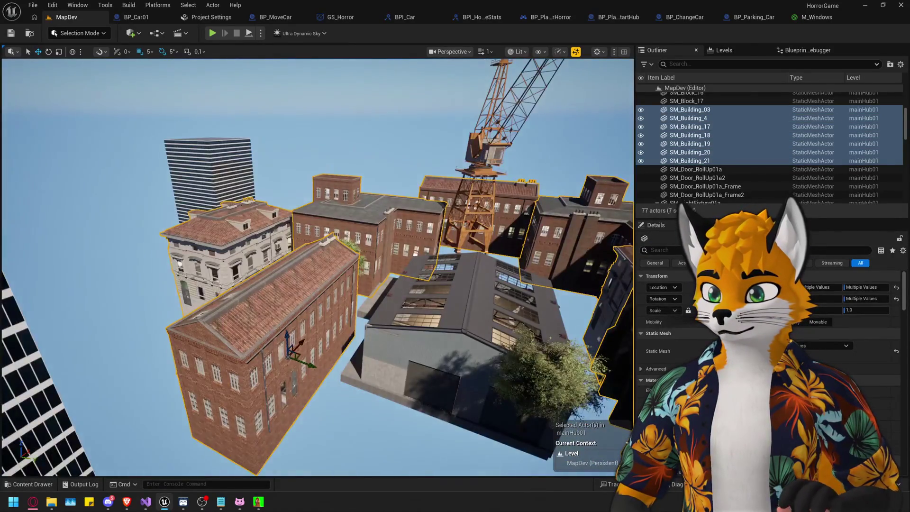
pyautogui.press('f')
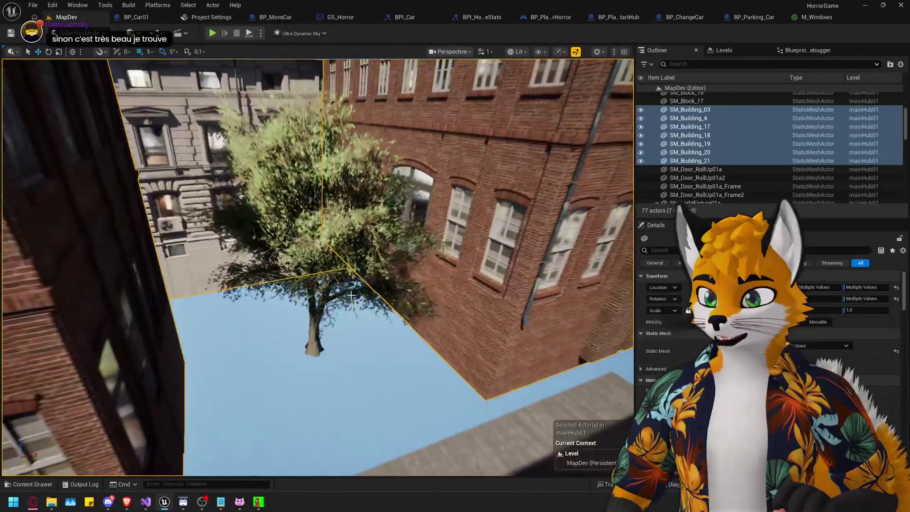
pyautogui.click(303, 227)
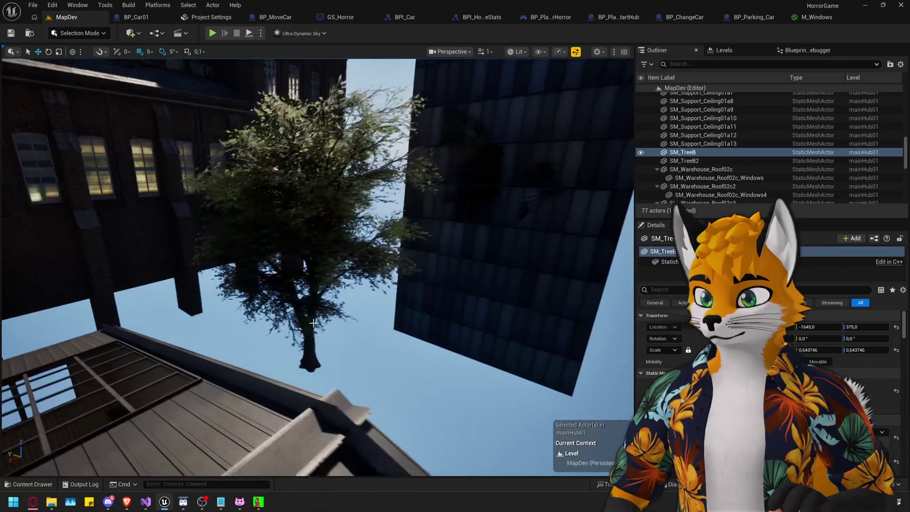
pyautogui.click(310, 334)
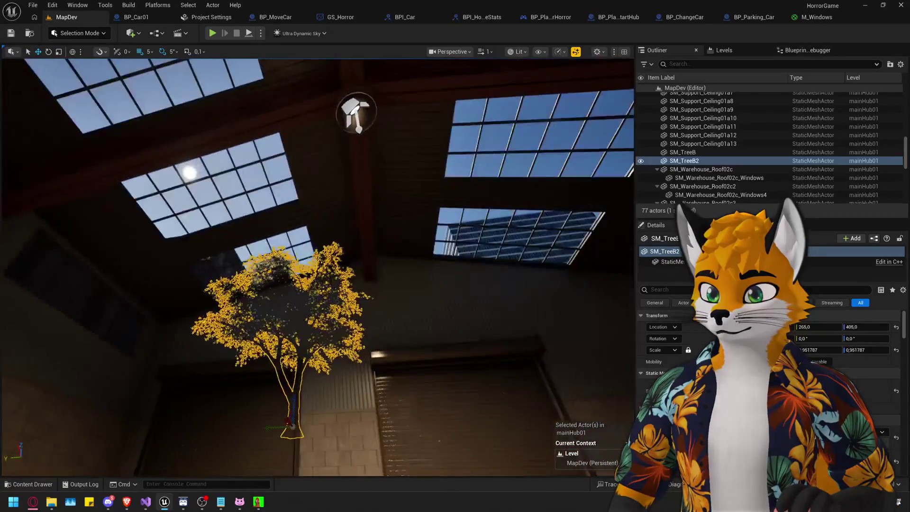
# Alt-drag the dark glass Cube into a new Cube4 inside the warehouse.
pyautogui.click(560, 346)
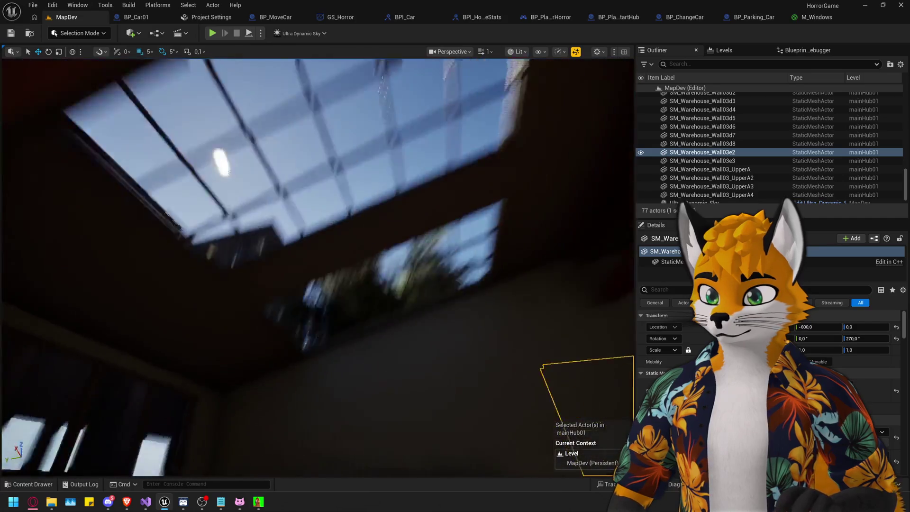
pyautogui.moveTo(317, 265)
pyautogui.mouseDown()
pyautogui.moveTo(304, 285)
pyautogui.moveTo(294, 265)
pyautogui.moveTo(303, 238)
pyautogui.moveTo(313, 223)
pyautogui.moveTo(318, 247)
pyautogui.moveTo(332, 232)
pyautogui.moveTo(322, 199)
pyautogui.moveTo(341, 223)
pyautogui.moveTo(332, 237)
pyautogui.moveTo(341, 223)
pyautogui.moveTo(342, 233)
pyautogui.moveTo(407, 218)
pyautogui.mouseUp()
pyautogui.click(407, 219)
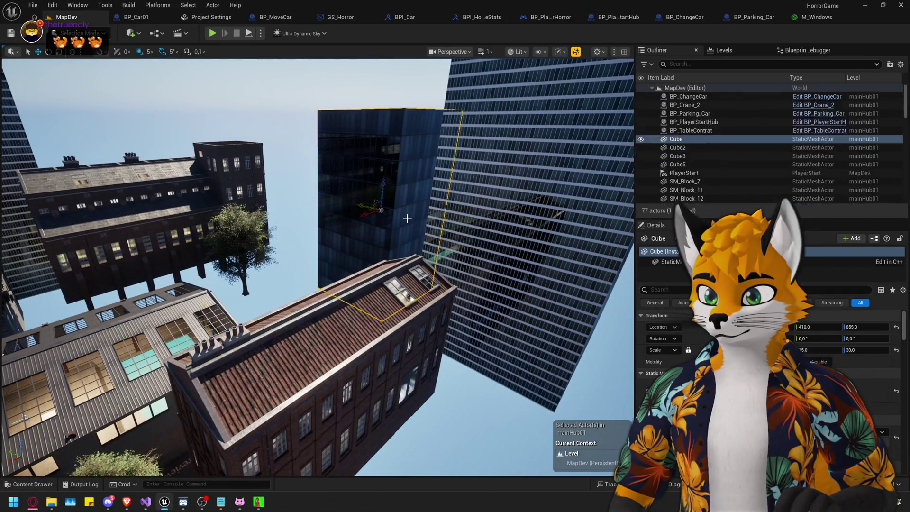
pyautogui.moveTo(501, 263)
pyautogui.mouseDown()
pyautogui.moveTo(396, 187)
pyautogui.moveTo(293, 174)
pyautogui.moveTo(292, 273)
pyautogui.moveTo(177, 260)
pyautogui.mouseUp()
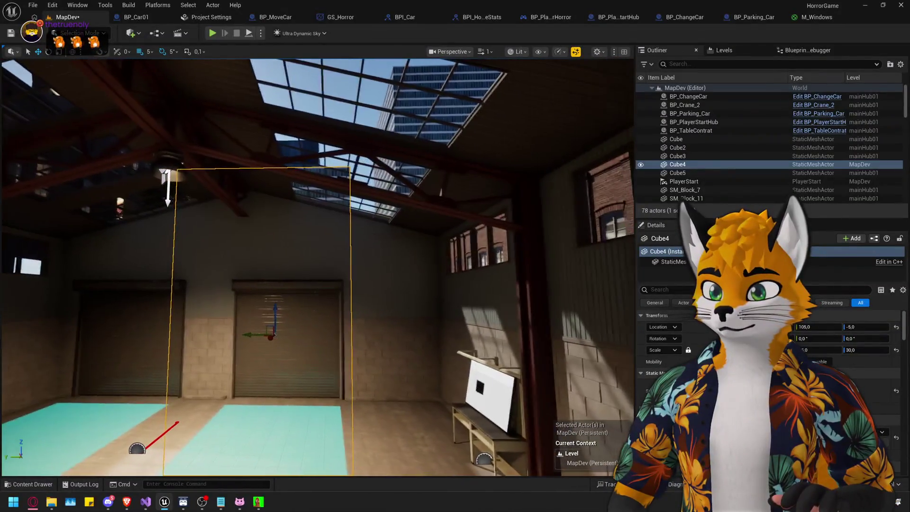
# Delete Cube4, then duplicate a building into SM_Building_5 and delete it again.
pyautogui.press('Delete')
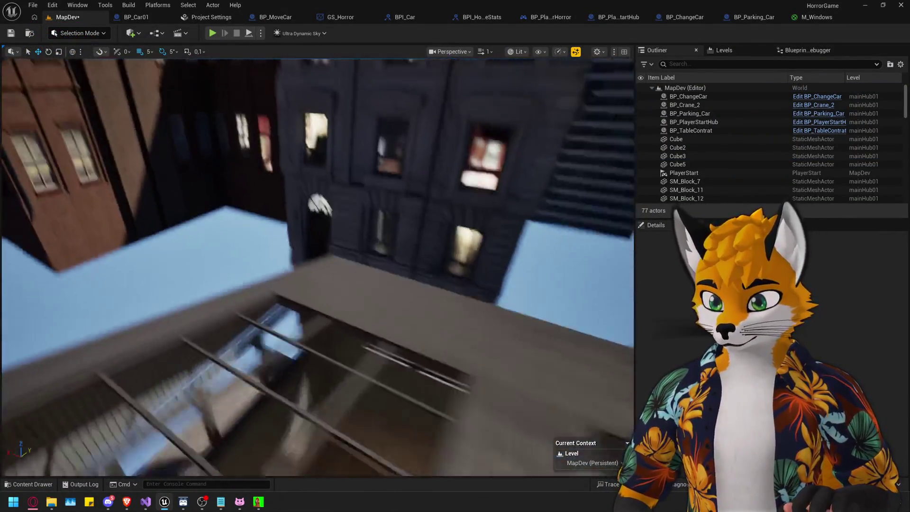
pyautogui.moveTo(332, 230); pyautogui.dragTo(333, 230)
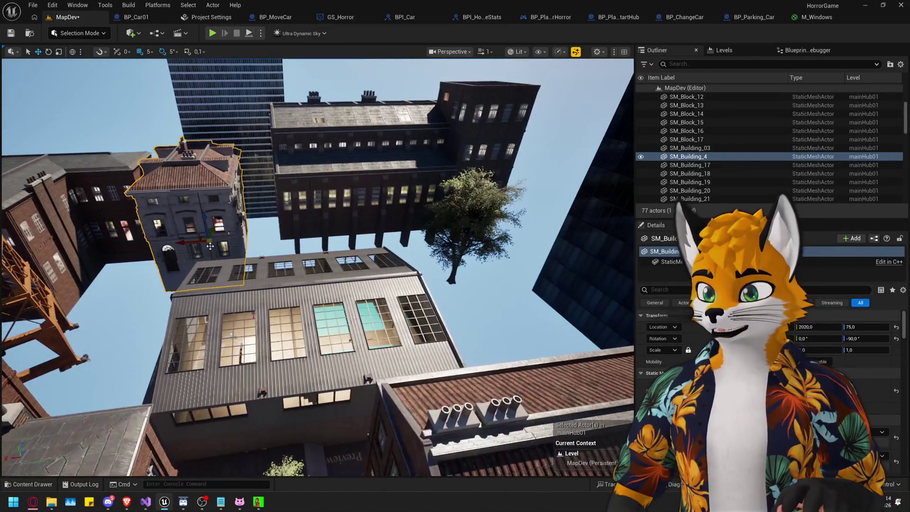
pyautogui.hotkey('ctrl', 'd')
pyautogui.moveTo(201, 228); pyautogui.dragTo(399, 217)
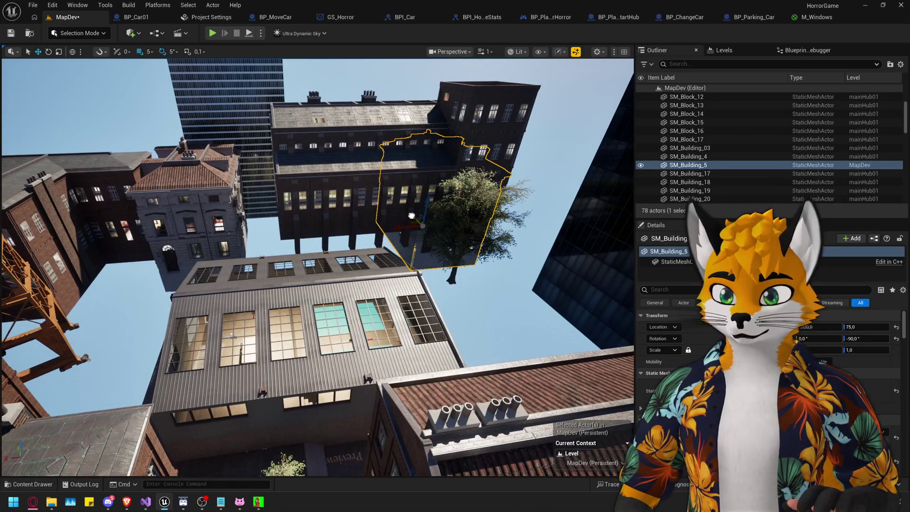
pyautogui.press('w')
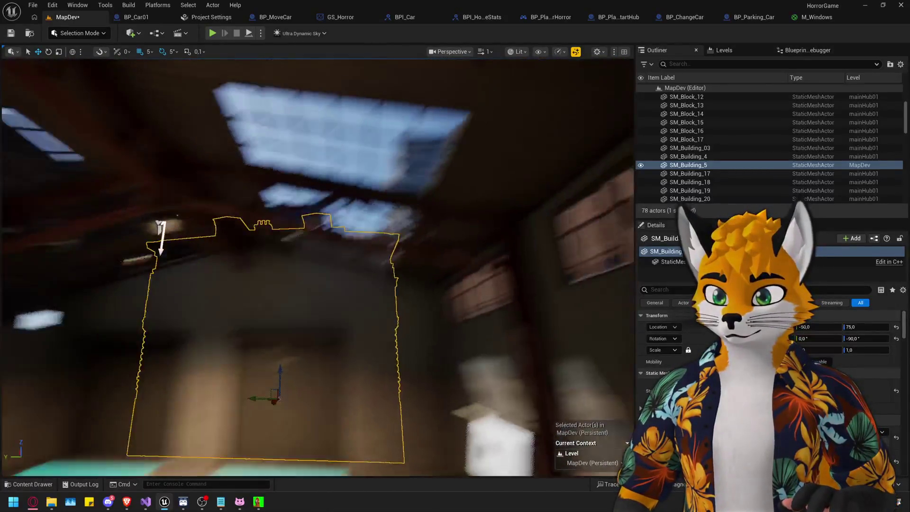
pyautogui.moveTo(266, 284); pyautogui.dragTo(232, 387)
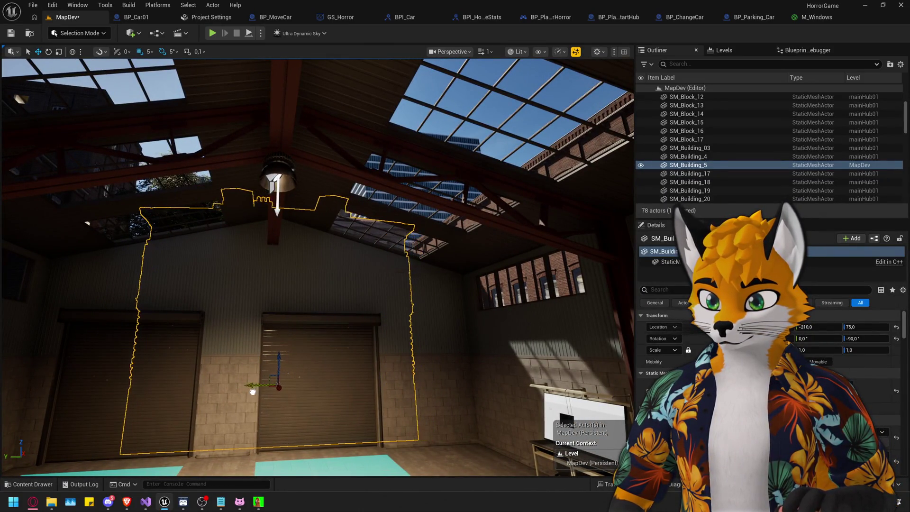
pyautogui.moveTo(260, 376)
pyautogui.mouseDown()
pyautogui.moveTo(311, 378)
pyautogui.moveTo(261, 398)
pyautogui.moveTo(251, 413)
pyautogui.moveTo(247, 360)
pyautogui.moveTo(317, 244)
pyautogui.moveTo(299, 259)
pyautogui.moveTo(303, 265)
pyautogui.moveTo(303, 228)
pyautogui.moveTo(317, 221)
pyautogui.moveTo(398, 256)
pyautogui.moveTo(380, 256)
pyautogui.mouseUp()
pyautogui.press('Delete')
# Delete the tree SM_TreeB and look around the warehouse, selecting BP_Crane_2.
pyautogui.click(318, 244)
pyautogui.press('Delete')
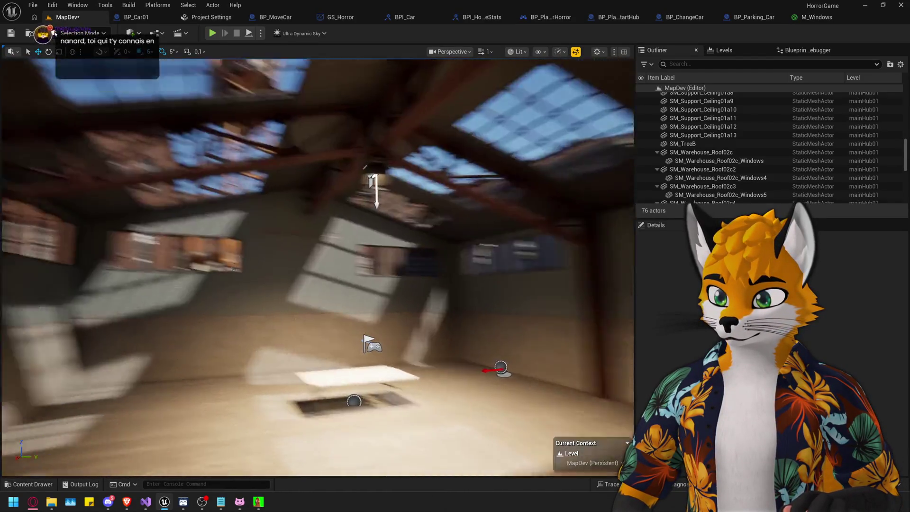
pyautogui.moveTo(318, 265)
pyautogui.mouseDown()
pyautogui.moveTo(303, 256)
pyautogui.moveTo(365, 285)
pyautogui.mouseUp()
pyautogui.click(367, 294)
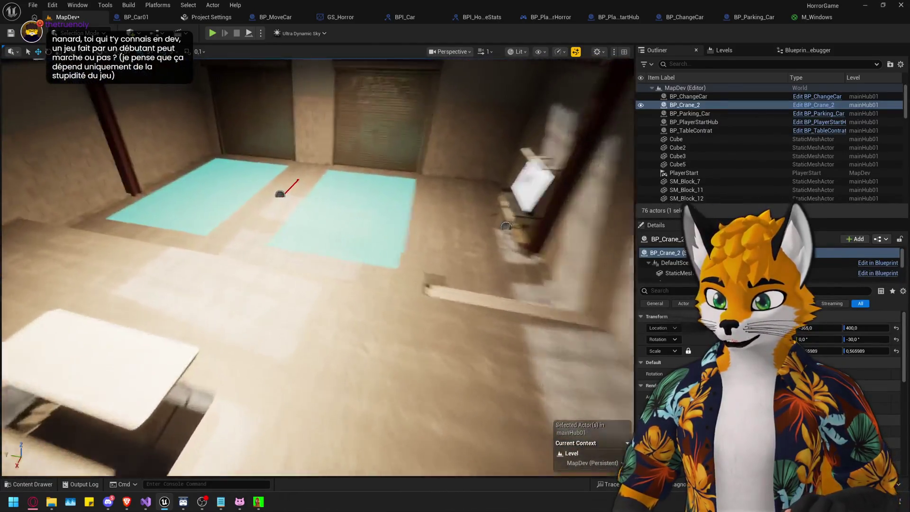
pyautogui.moveTo(318, 266); pyautogui.dragTo(318, 222)
pyautogui.moveTo(317, 265)
pyautogui.mouseDown()
pyautogui.moveTo(308, 208)
pyautogui.moveTo(313, 228)
pyautogui.mouseUp()
pyautogui.moveTo(285, 349)
pyautogui.mouseDown()
pyautogui.moveTo(285, 374)
pyautogui.moveTo(303, 266)
pyautogui.mouseUp()
# Shift SM_Building_20 to Location Y 585 and bring up the save prompt for mainHub01.
pyautogui.click(358, 250)
pyautogui.moveTo(358, 250)
pyautogui.mouseDown()
pyautogui.moveTo(332, 275)
pyautogui.moveTo(338, 223)
pyautogui.mouseUp()
pyautogui.moveTo(388, 344)
pyautogui.mouseDown()
pyautogui.moveTo(379, 336)
pyautogui.moveTo(387, 343)
pyautogui.mouseUp()
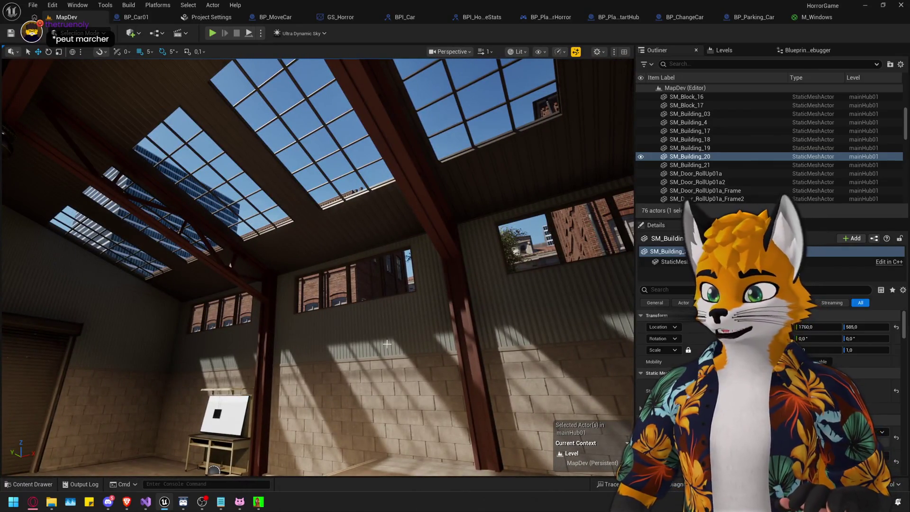
pyautogui.hotkey('ctrl', 'space')
pyautogui.hotkey('ctrl', 'shift', 's')
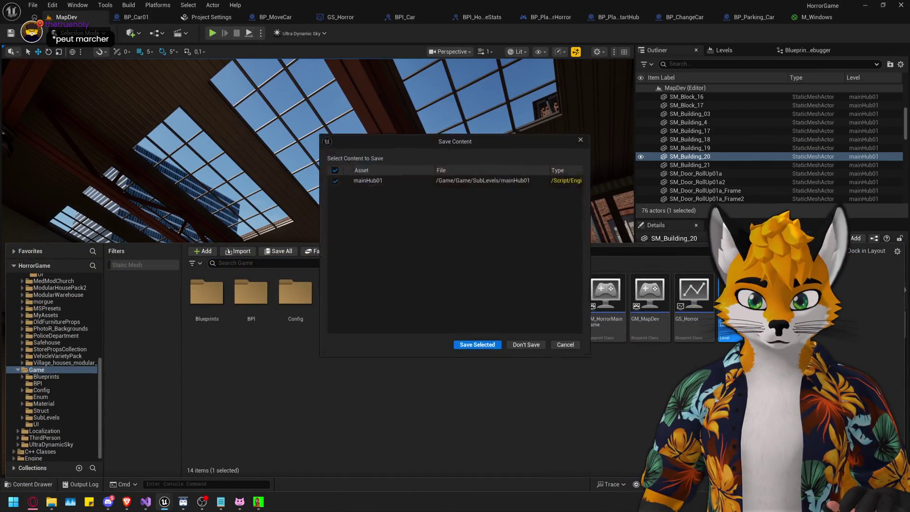
# Confirm Save Selected so HorrorMainGame loads, then start playing inside the warehouse.
pyautogui.click(477, 344)
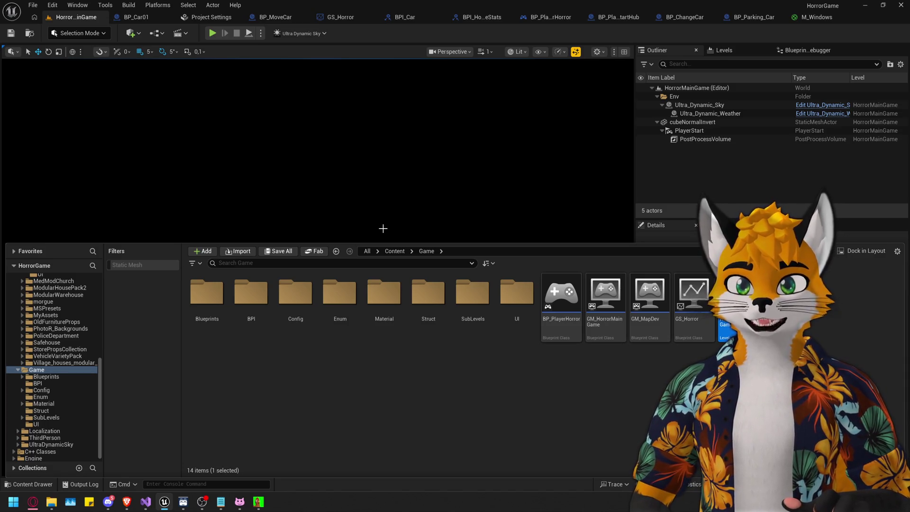
pyautogui.click(679, 190)
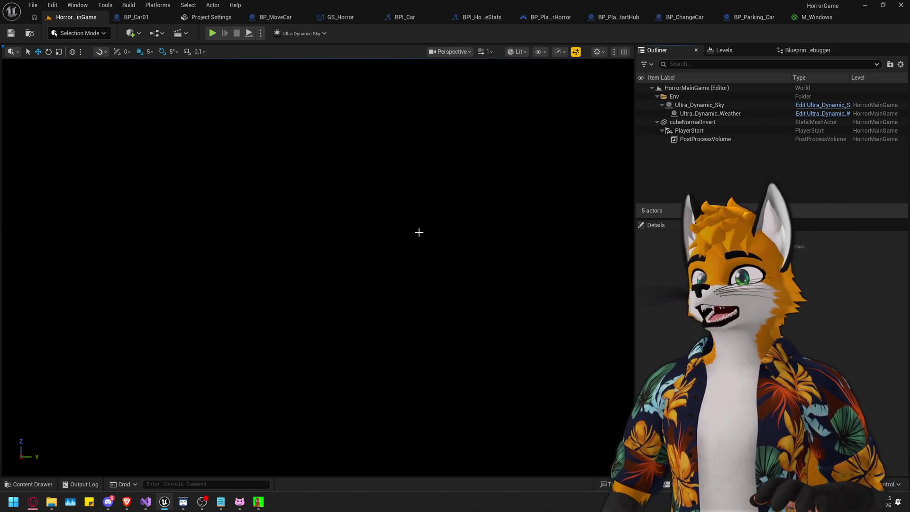
pyautogui.click(214, 34)
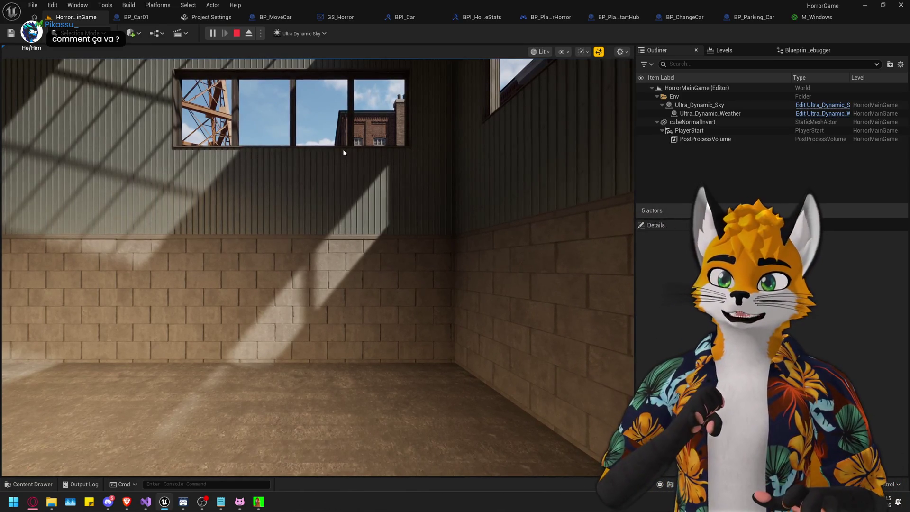
# Roam the daylit garage past the folding table, ending at the yellow pickup and garage doors.
pyautogui.click(297, 182)
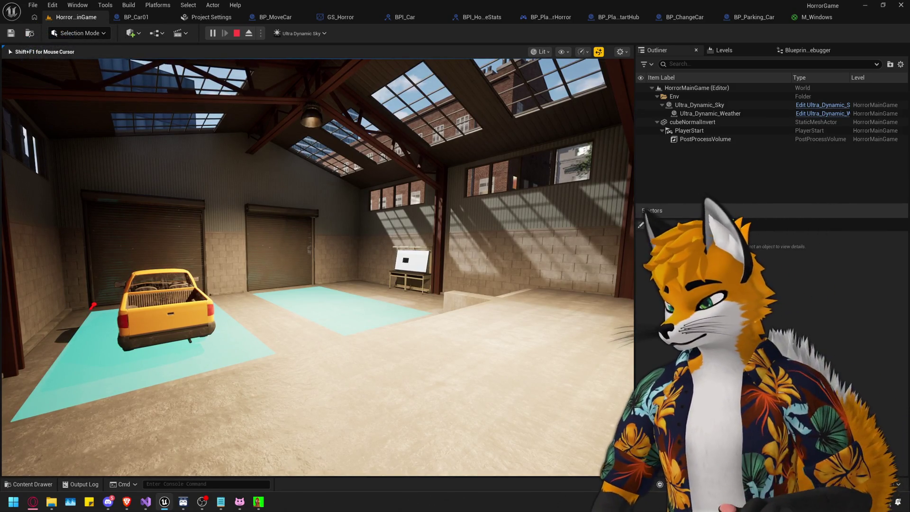
pyautogui.press('w')
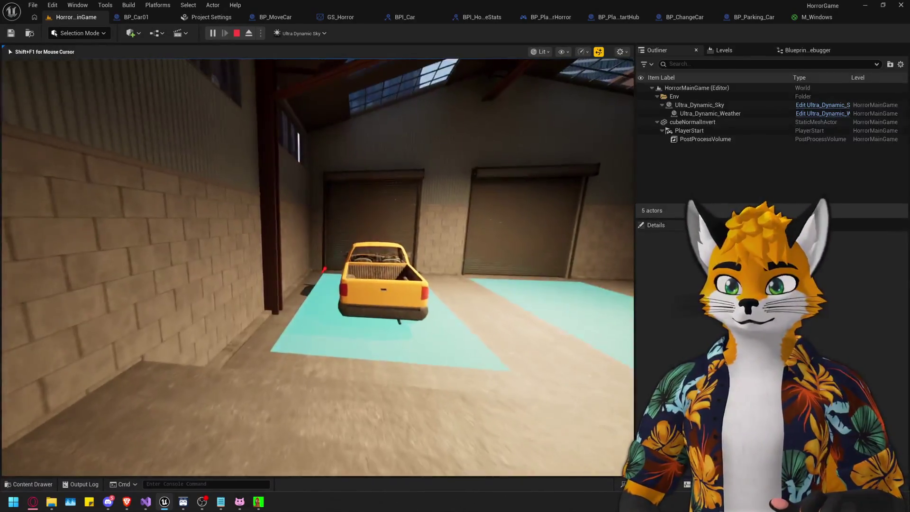
pyautogui.press('w')
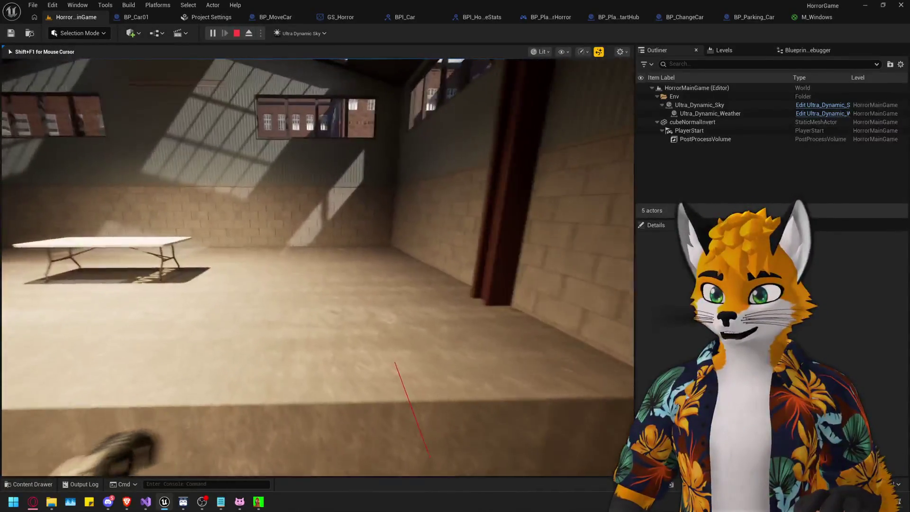
pyautogui.press('w')
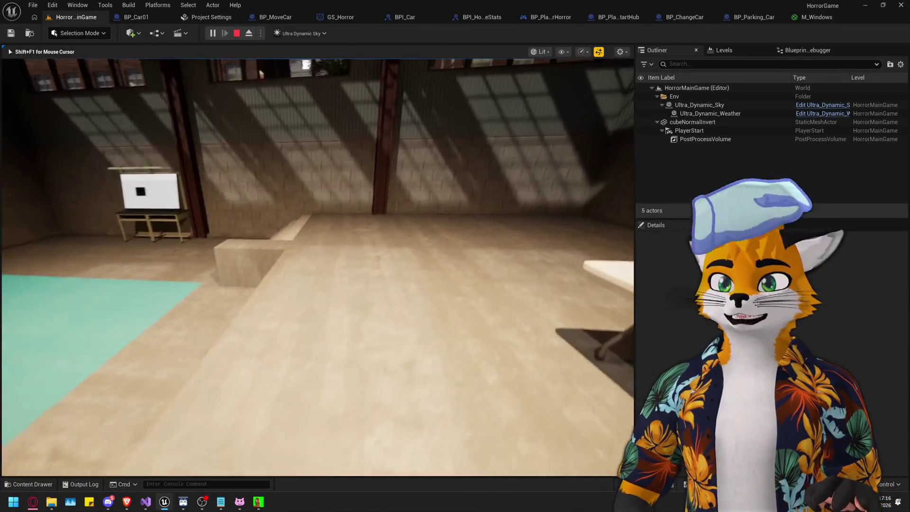
pyautogui.press('w')
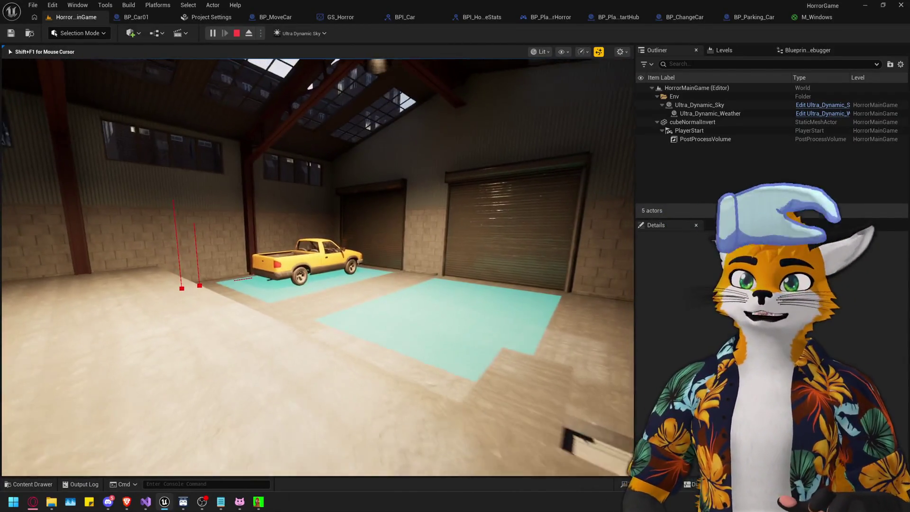
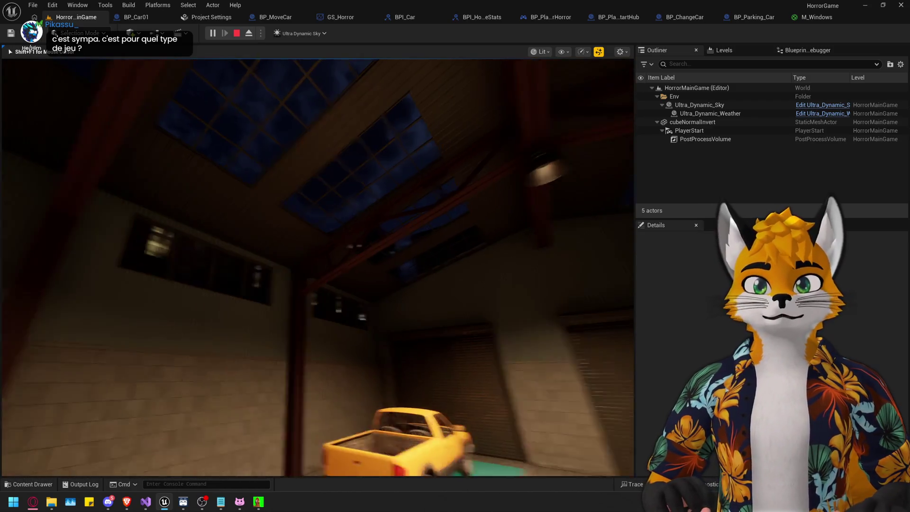
# Walk the warehouse in Play-In-Editor, looking up at the roof windows, then end the session with Esc.
pyautogui.hotkey('shift', 'F1')
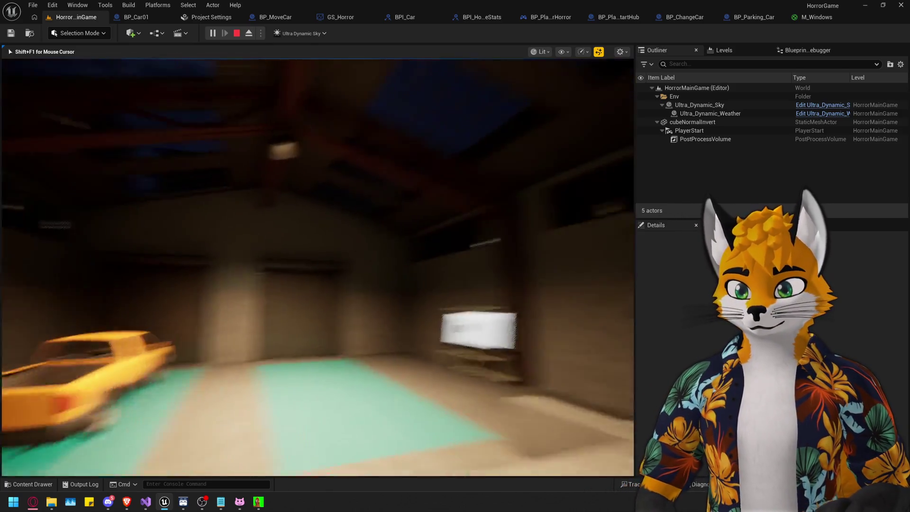
pyautogui.press('w')
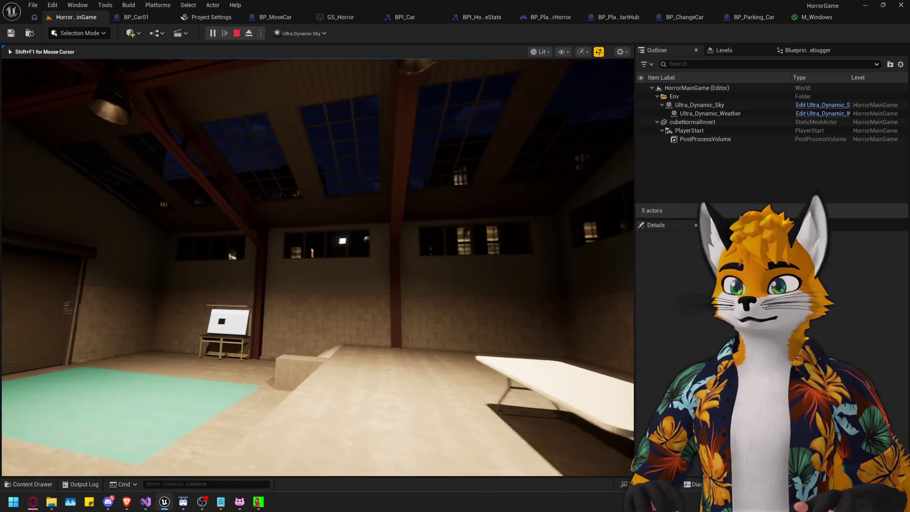
pyautogui.press('w')
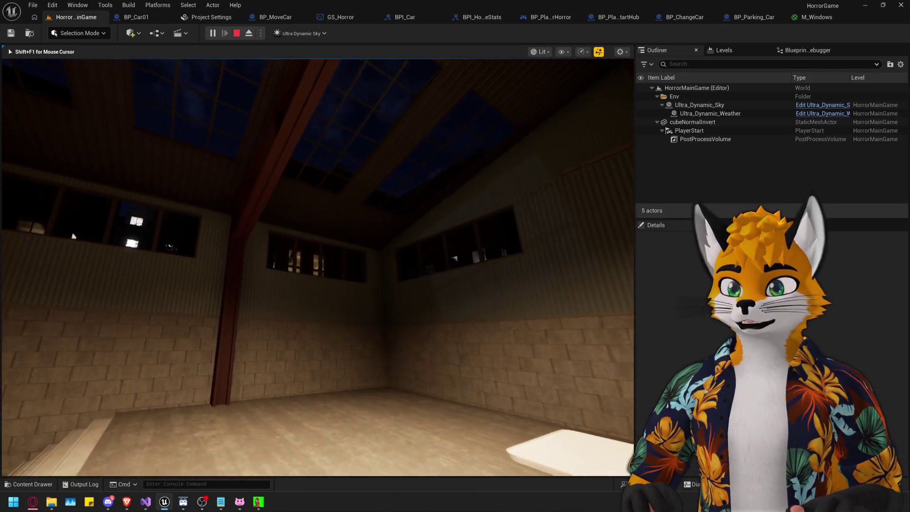
pyautogui.press('s')
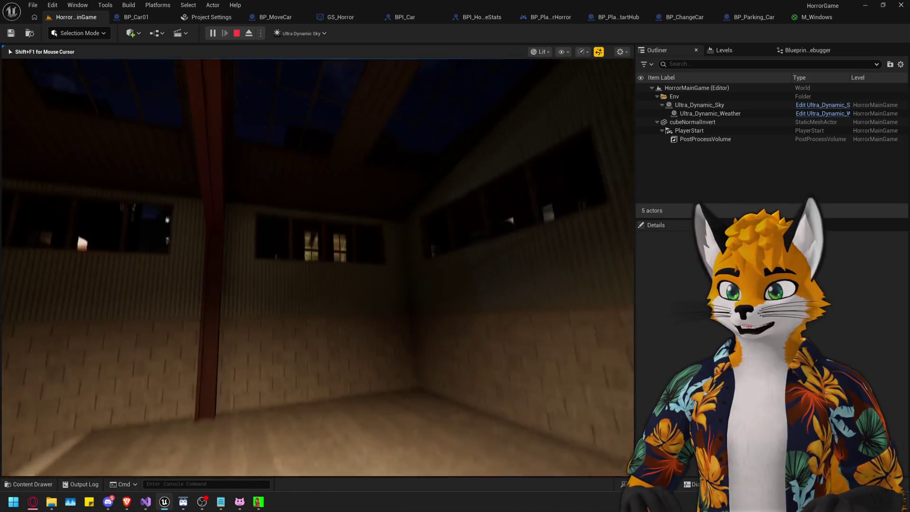
pyautogui.press('s')
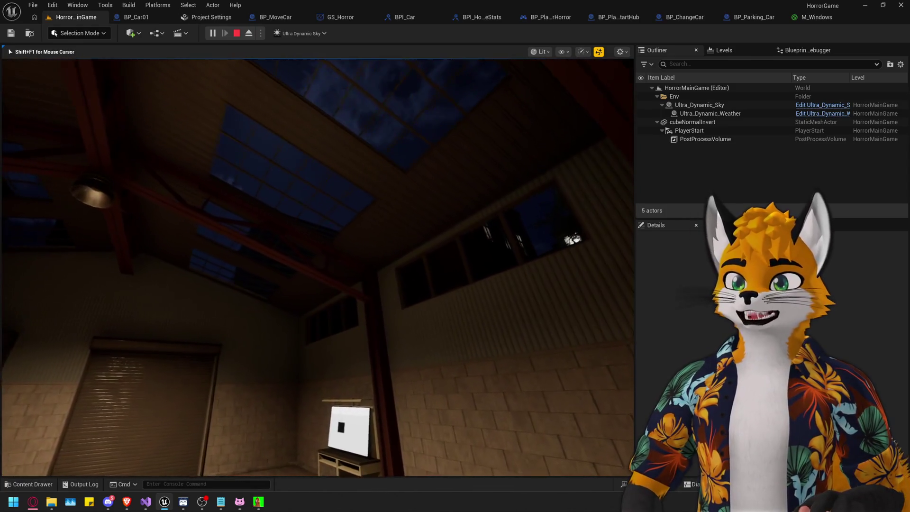
pyautogui.moveTo(318, 267)
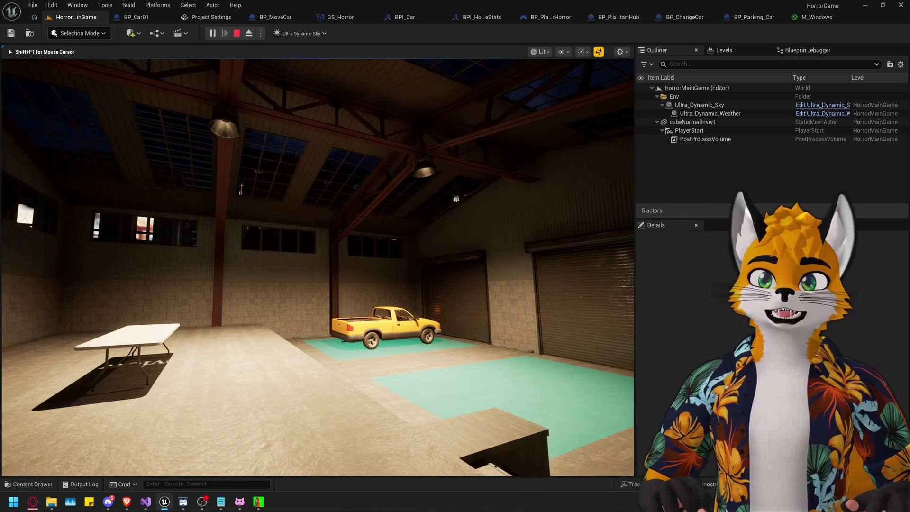
pyautogui.press('Escape')
pyautogui.hotkey('ctrl', 'space')
# Open the MapDev level and select both hanging lamps' SpotLight and SpotLight2.
pyautogui.doubleClick(782, 298)
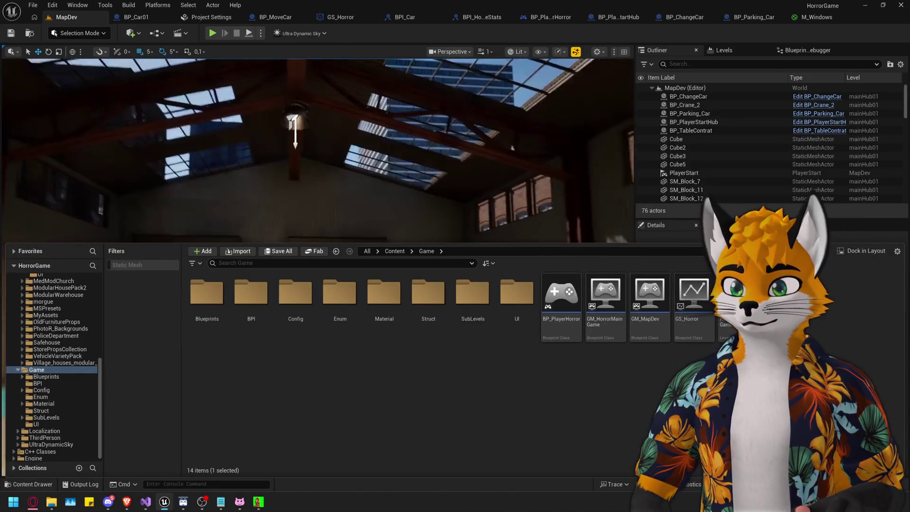
pyautogui.click(387, 128)
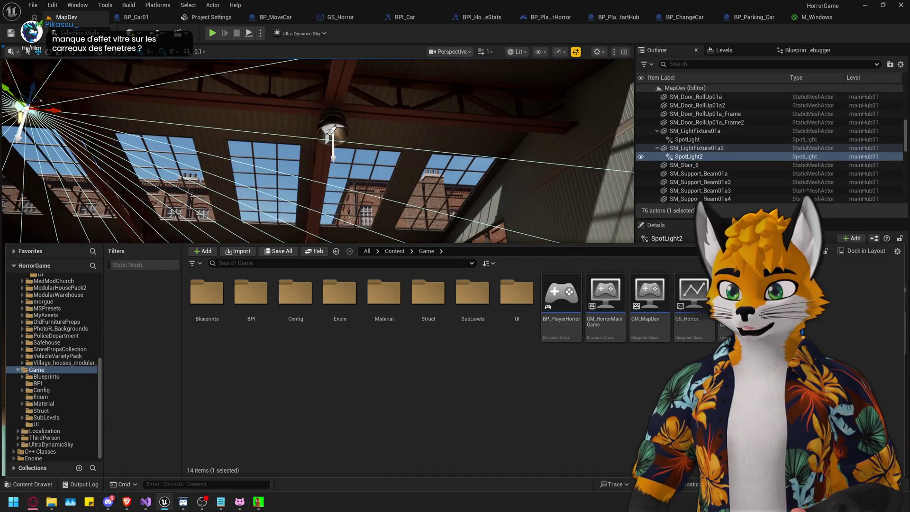
pyautogui.keyDown('ctrl'); pyautogui.click(330, 134); pyautogui.keyUp('ctrl')
pyautogui.hotkey('ctrl', 'space')
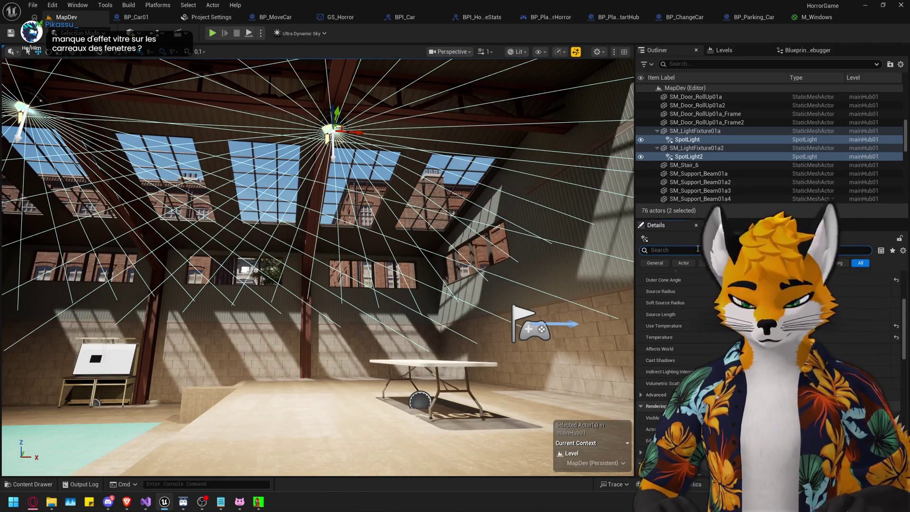
# Filter the spotlights' Details for 'vol' settings, then clear the filter and review the rest.
pyautogui.click(697, 250)
pyautogui.write('vol')
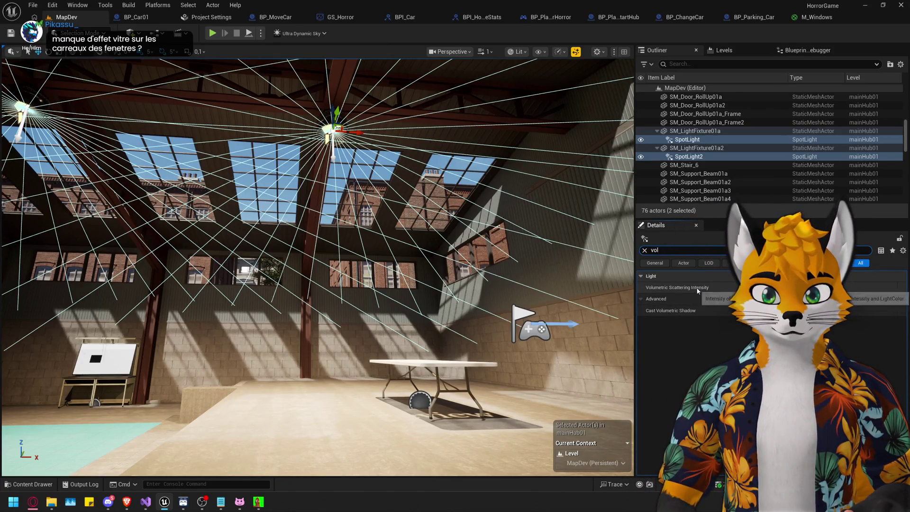
pyautogui.press('BackSpace')
pyautogui.press('BackSpace')
pyautogui.press('BackSpace')
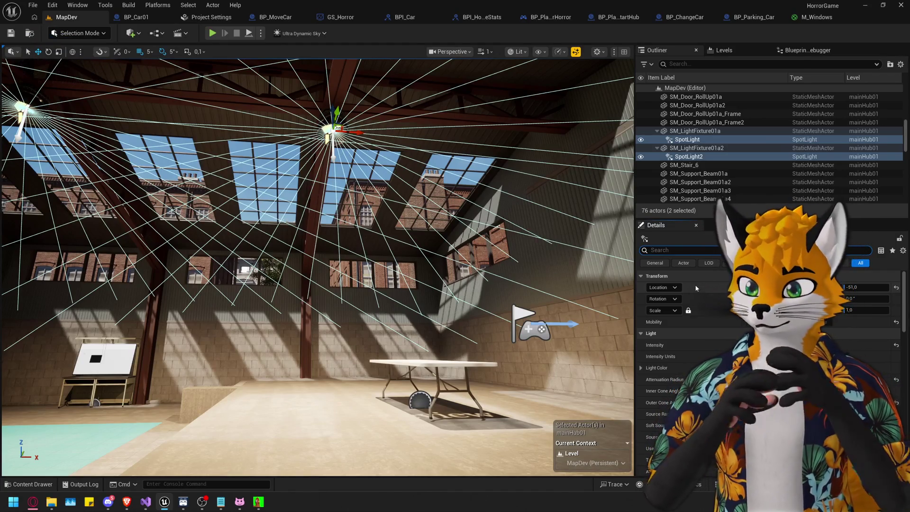
pyautogui.scroll(-3, 695, 295)
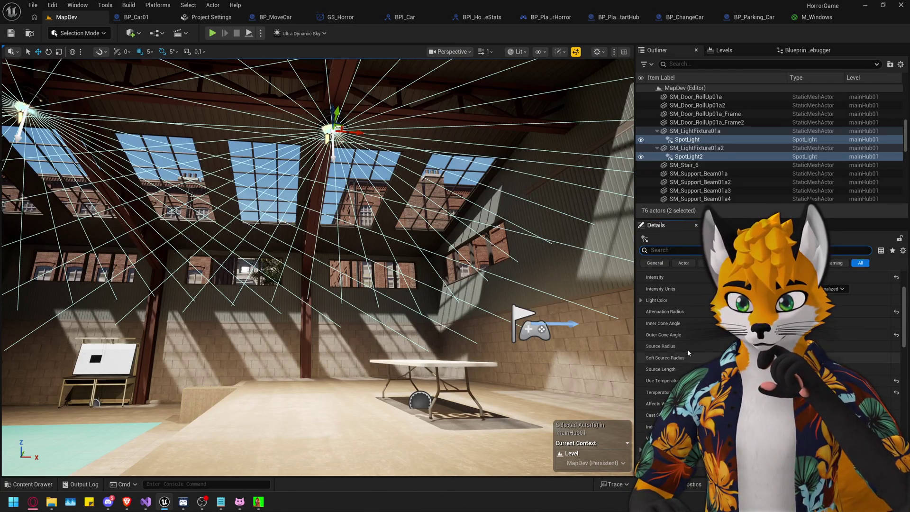
pyautogui.scroll(-3, 686, 347)
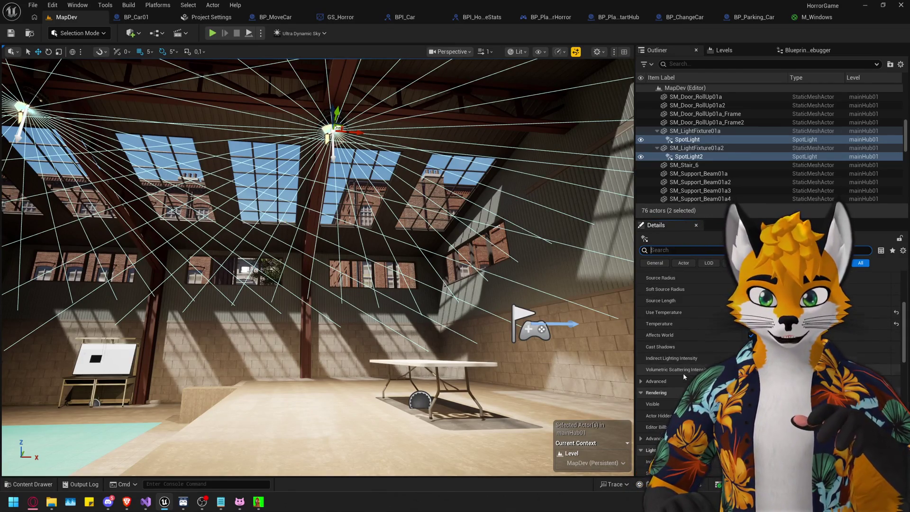
pyautogui.moveTo(504, 367); pyautogui.dragTo(479, 368)
pyautogui.moveTo(450, 255); pyautogui.dragTo(450, 209)
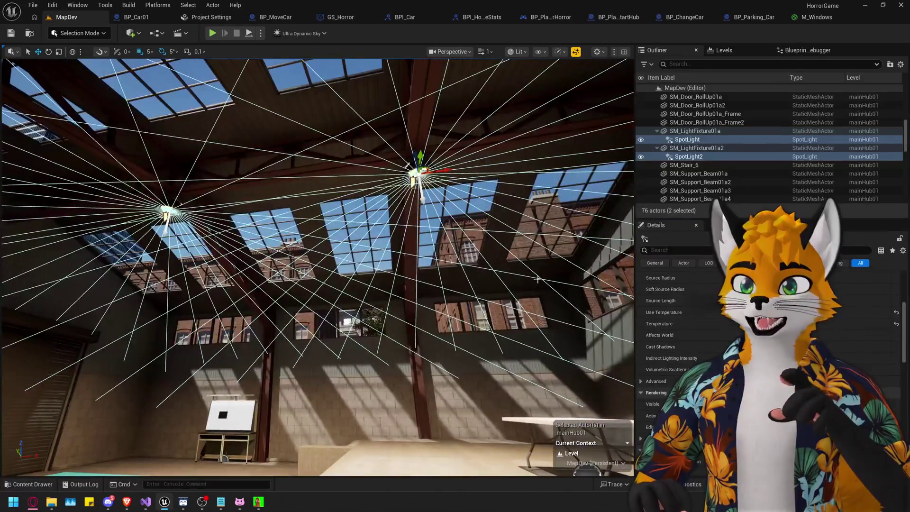
pyautogui.scroll(-3, 678, 332)
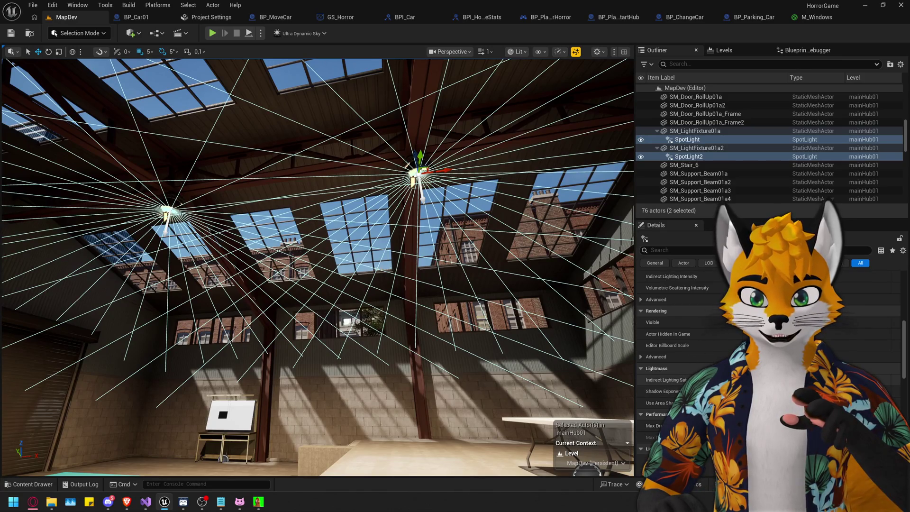
pyautogui.scroll(-3, 678, 356)
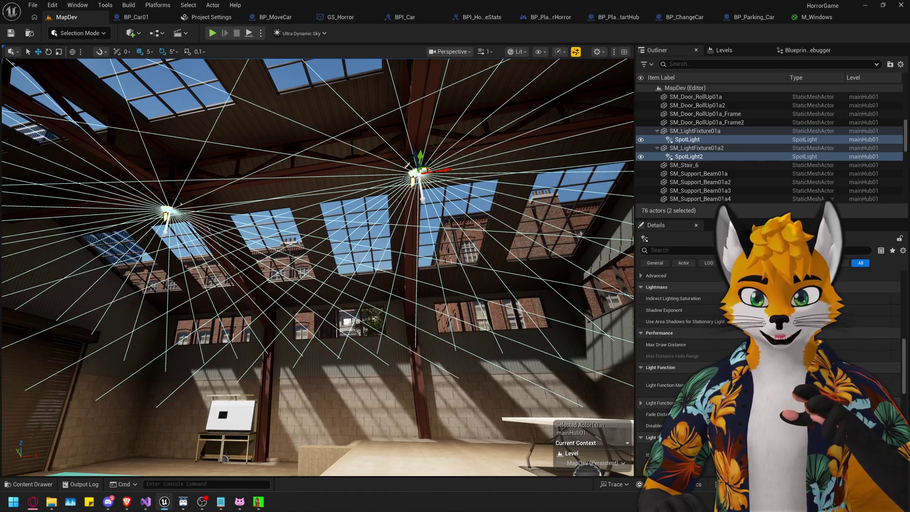
pyautogui.scroll(-3, 678, 356)
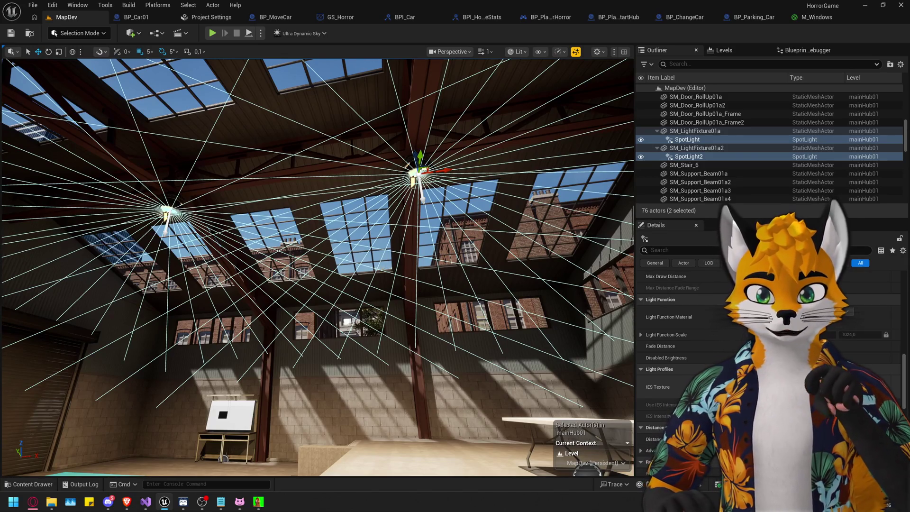
pyautogui.scroll(-4, 679, 356)
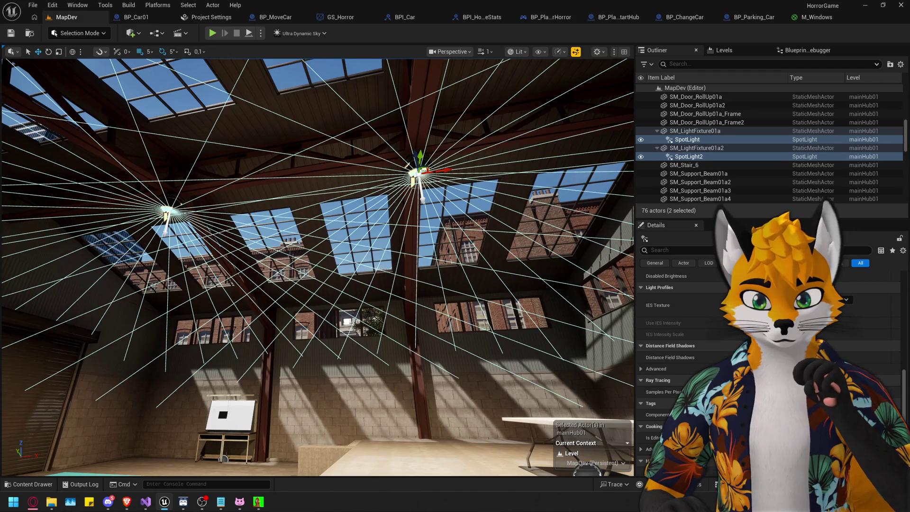
pyautogui.scroll(-3, 678, 356)
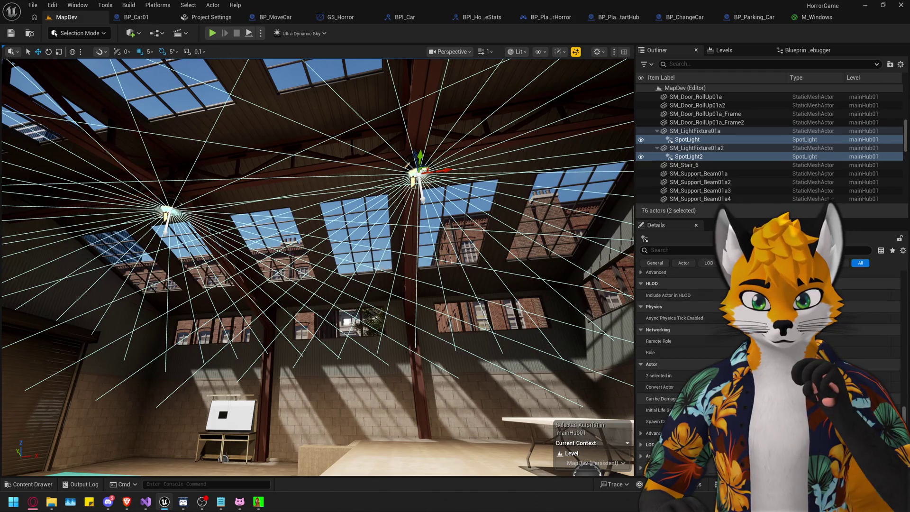
pyautogui.scroll(10, 678, 356)
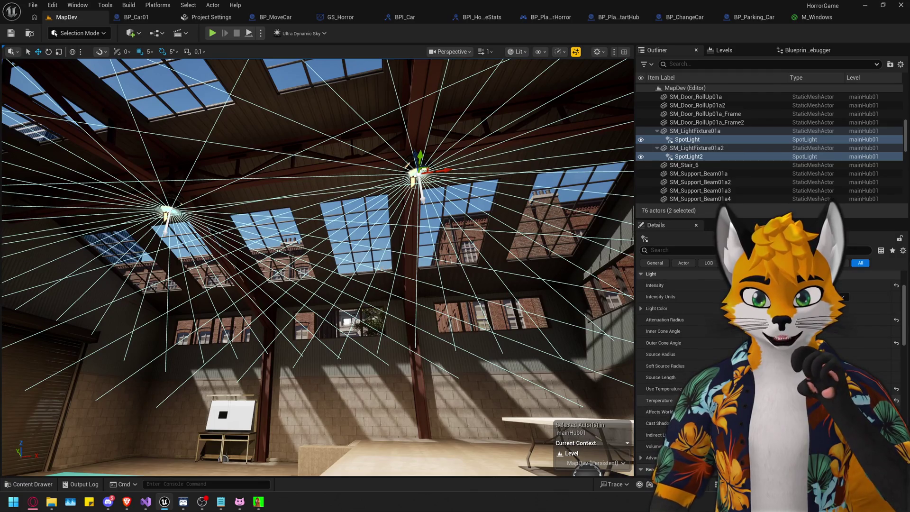
pyautogui.scroll(2, 678, 355)
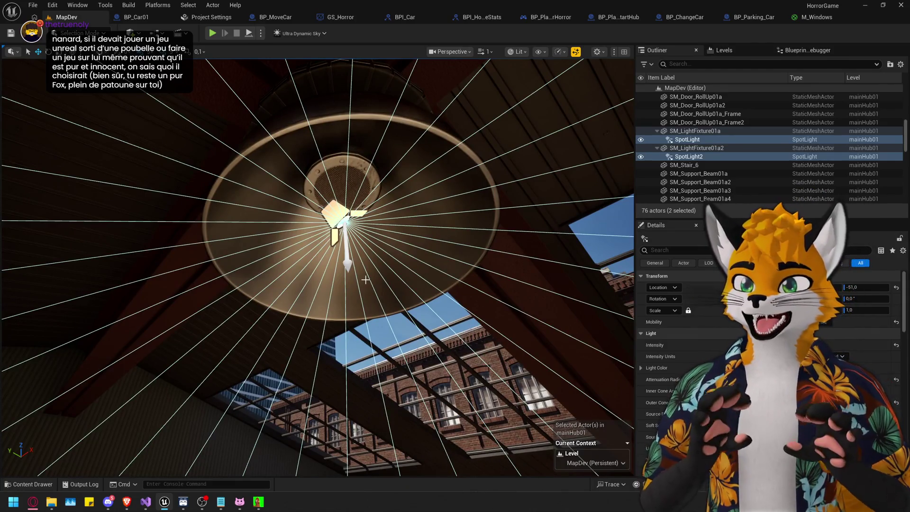
# Show the spotlights' RGB light colour values and raise their Indirect Lighting Intensity.
pyautogui.click(642, 368)
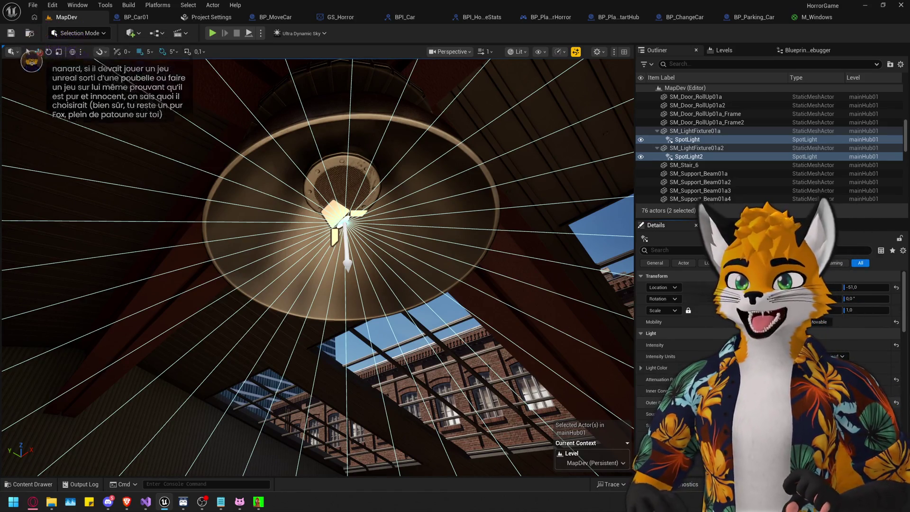
pyautogui.scroll(-1, 642, 368)
pyautogui.scroll(-2, 683, 361)
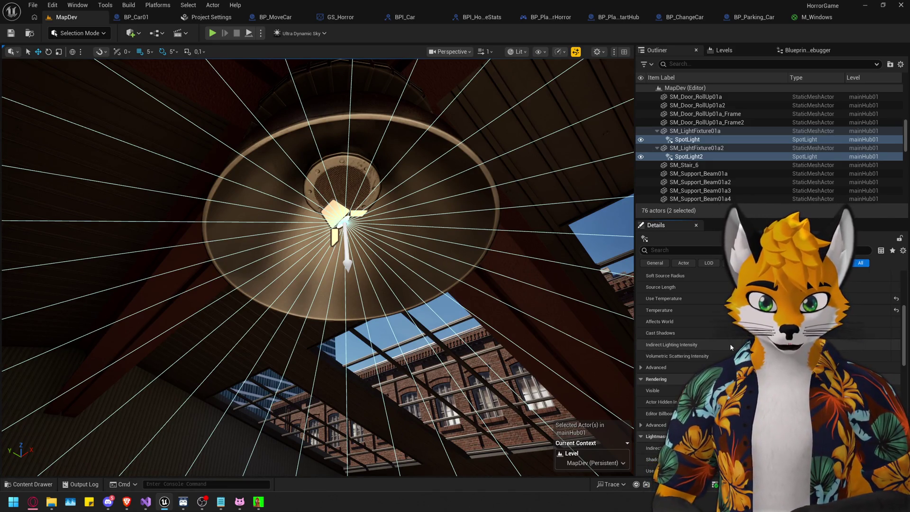
pyautogui.moveTo(754, 345); pyautogui.dragTo(802, 345)
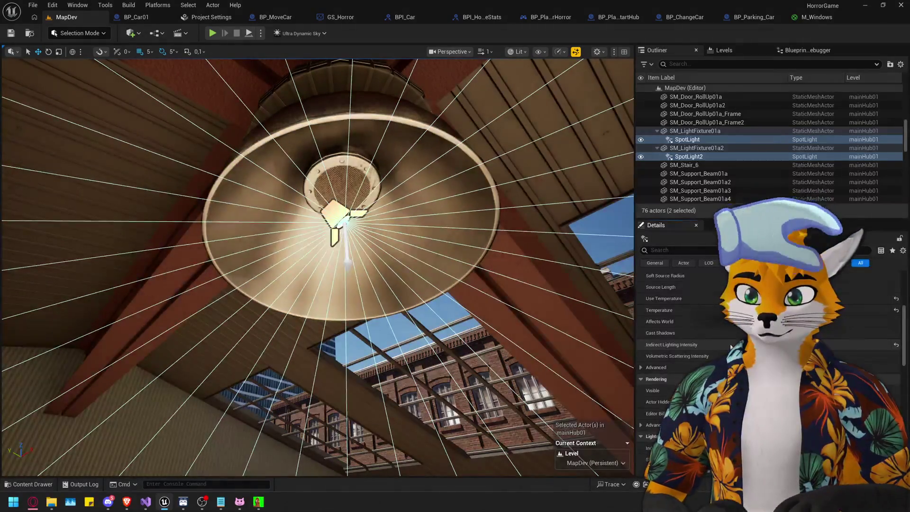
# Fly across the skylit ceiling into the garage, frame the ceiling lamp and edit Indirect Lighting Intensity.
pyautogui.moveTo(521, 332)
pyautogui.mouseDown()
pyautogui.moveTo(457, 366)
pyautogui.moveTo(378, 264)
pyautogui.moveTo(303, 247)
pyautogui.moveTo(332, 266)
pyautogui.moveTo(304, 246)
pyautogui.moveTo(285, 251)
pyautogui.moveTo(284, 223)
pyautogui.mouseUp()
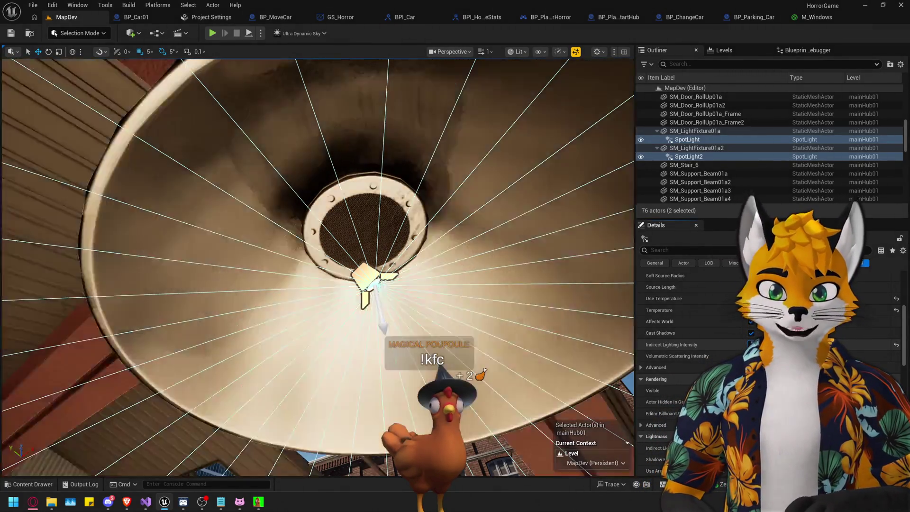
pyautogui.moveTo(318, 266)
pyautogui.mouseDown()
pyautogui.moveTo(317, 313)
pyautogui.moveTo(318, 251)
pyautogui.mouseUp()
pyautogui.scroll(3, 682, 355)
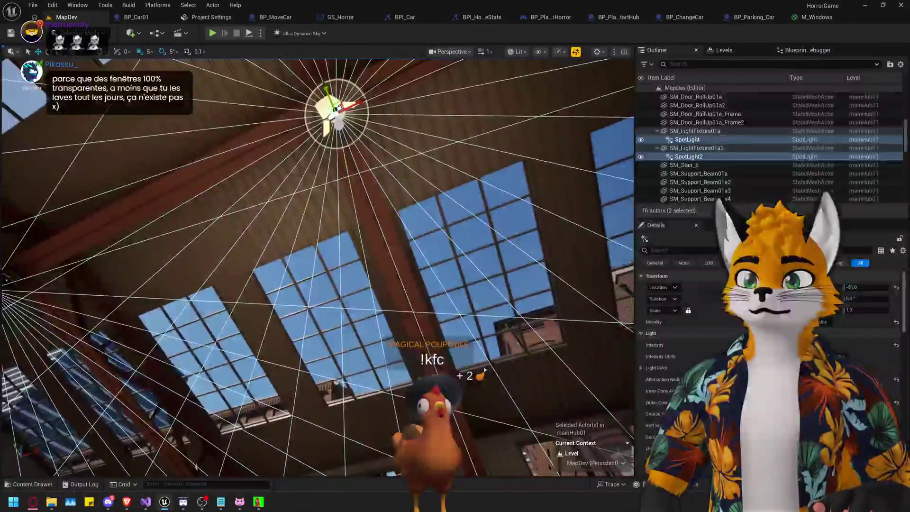
pyautogui.scroll(-3, 429, 299)
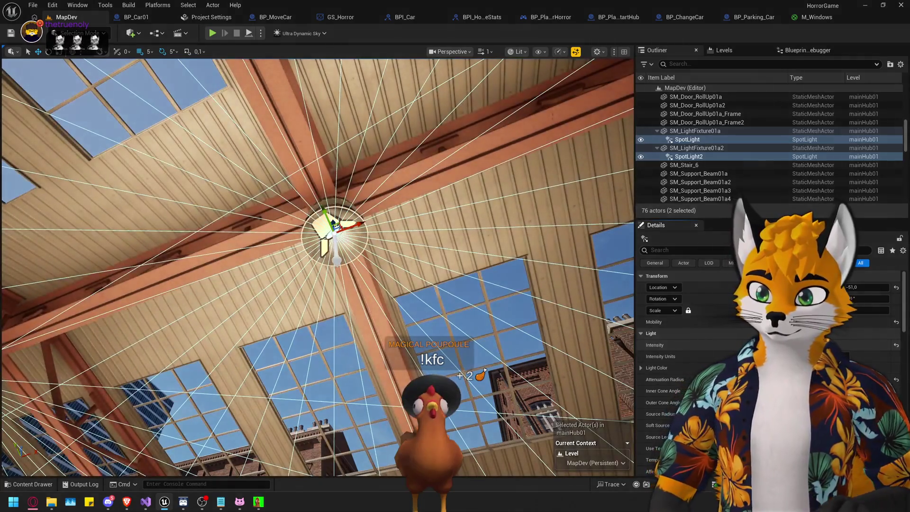
pyautogui.moveTo(318, 266)
pyautogui.mouseDown()
pyautogui.moveTo(317, 327)
pyautogui.moveTo(318, 294)
pyautogui.moveTo(332, 278)
pyautogui.mouseUp()
pyautogui.press('f')
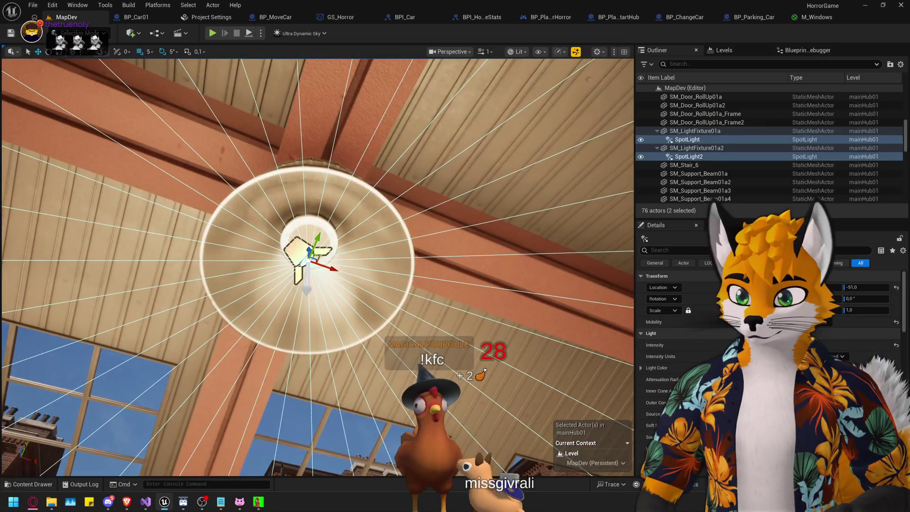
pyautogui.moveTo(595, 369)
pyautogui.mouseDown()
pyautogui.moveTo(595, 389)
pyautogui.moveTo(595, 369)
pyautogui.mouseUp()
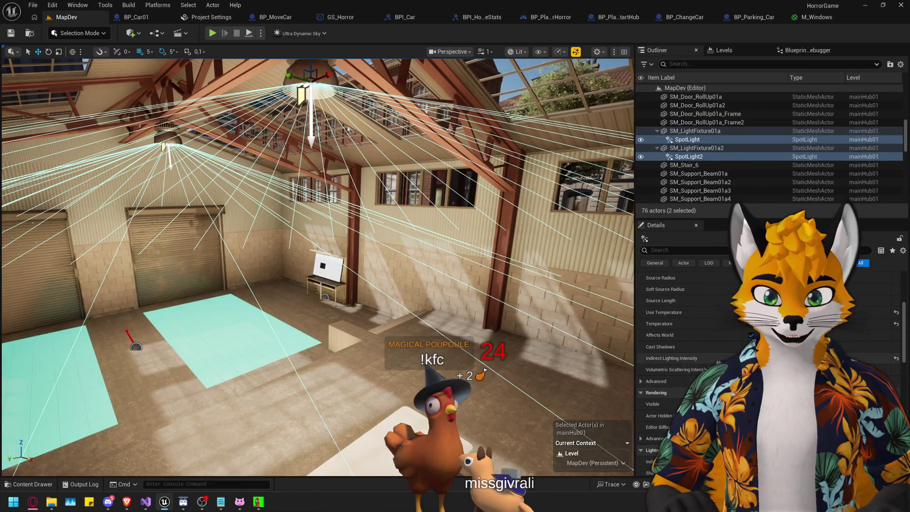
pyautogui.click(771, 358)
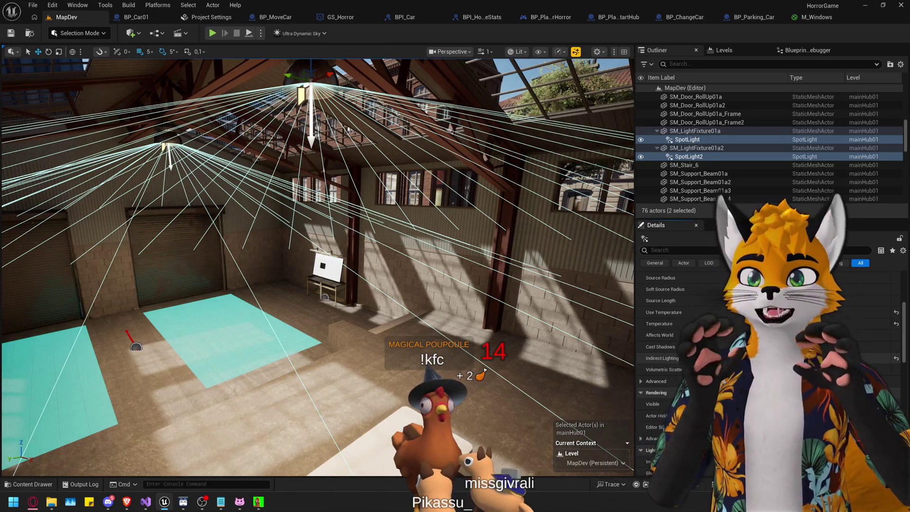
# Fly the view up through the warehouse toward the roof and look around the interior.
pyautogui.press('f')
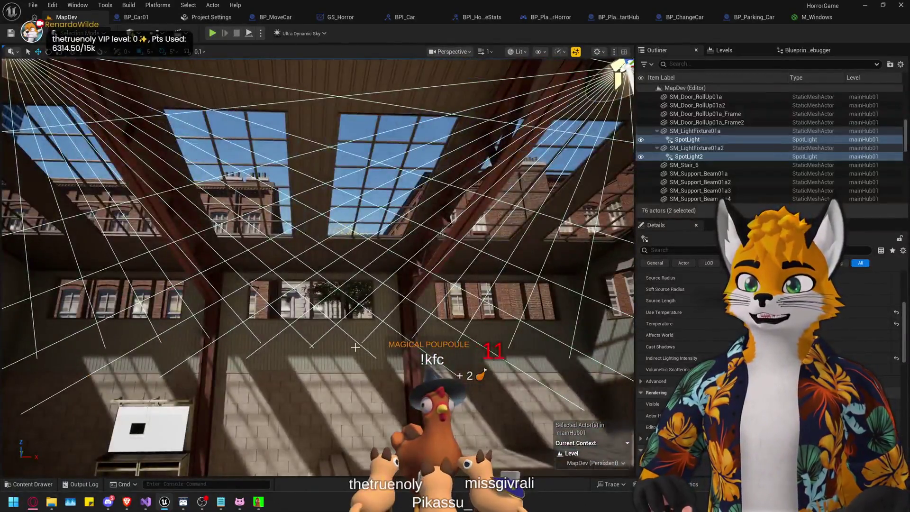
pyautogui.moveTo(355, 348)
pyautogui.mouseDown()
pyautogui.moveTo(285, 313)
pyautogui.moveTo(247, 303)
pyautogui.moveTo(237, 313)
pyautogui.moveTo(238, 290)
pyautogui.mouseUp()
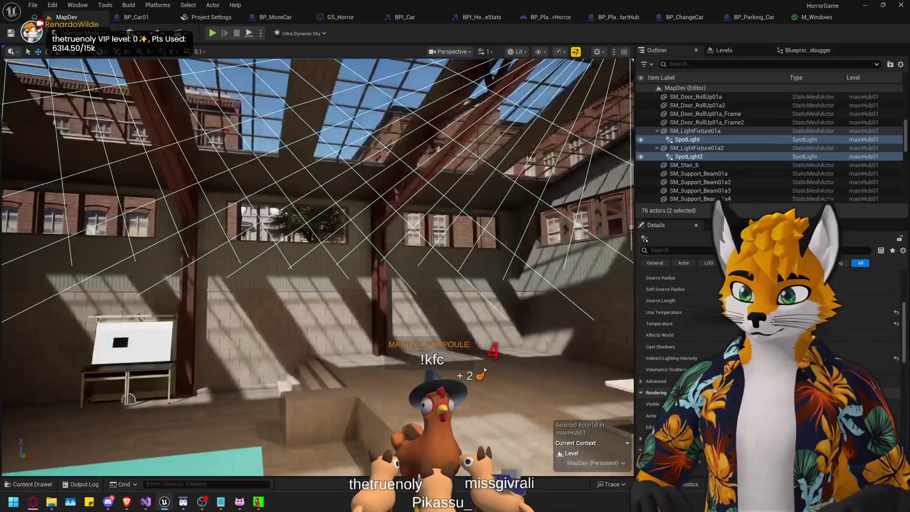
pyautogui.click(292, 223)
pyautogui.moveTo(291, 223)
pyautogui.mouseDown()
pyautogui.moveTo(270, 237)
pyautogui.moveTo(252, 218)
pyautogui.moveTo(496, 284)
pyautogui.mouseUp()
# Place the SM_Warehouse_Roof02c_Windows mesh from the Warehouse meshes folder into the level.
pyautogui.click(492, 286)
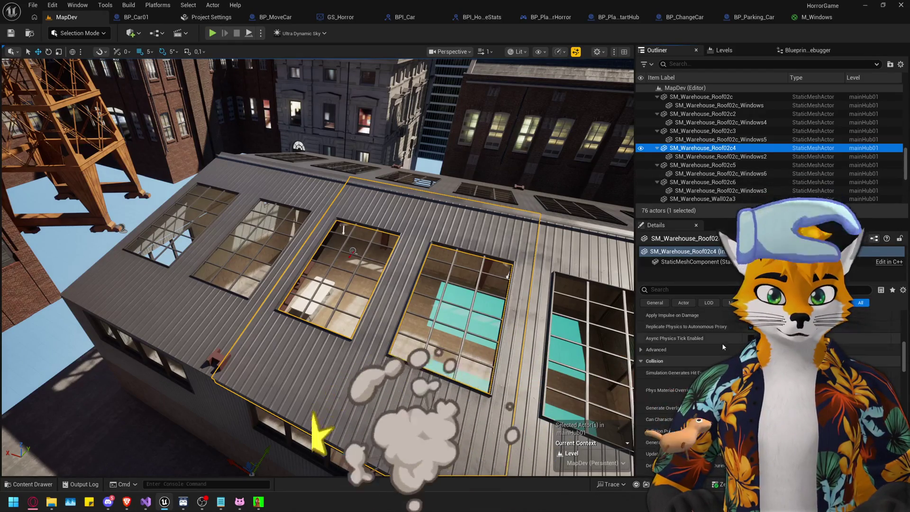
pyautogui.hotkey('ctrl', 'space')
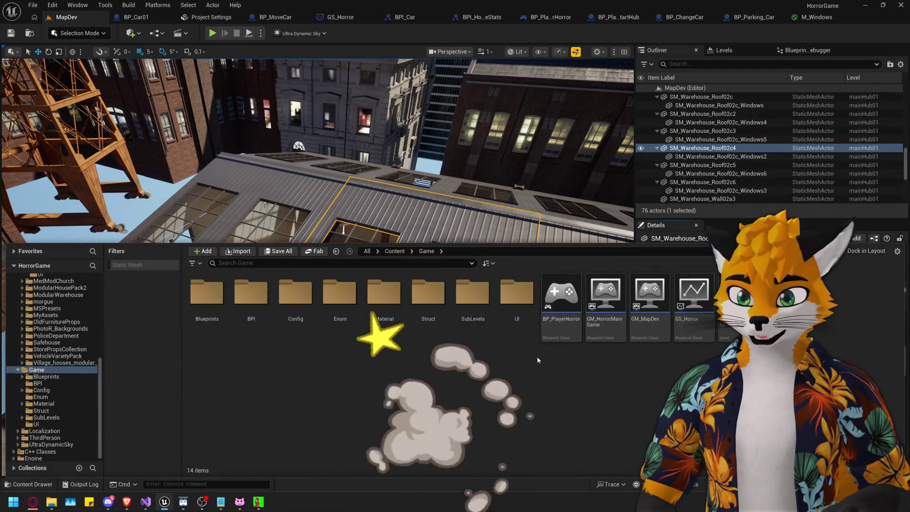
pyautogui.scroll(3, 610, 197)
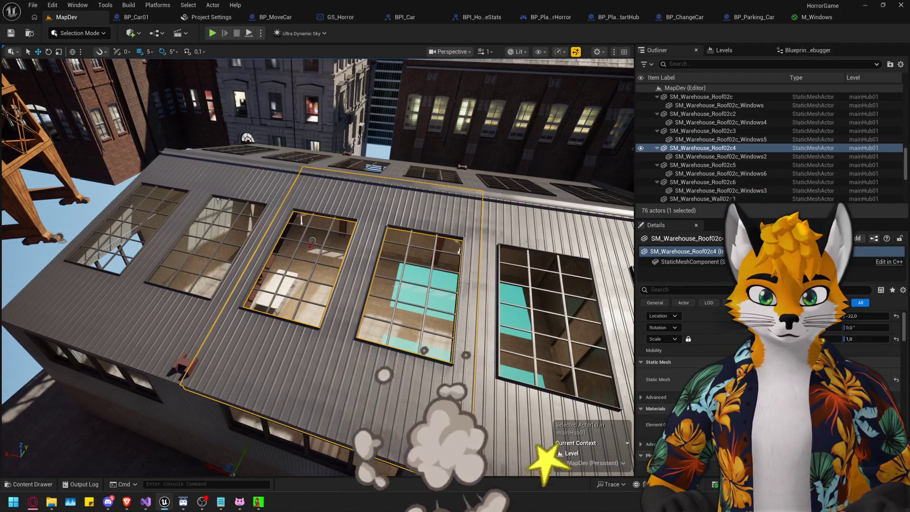
pyautogui.hotkey('ctrl', 'b')
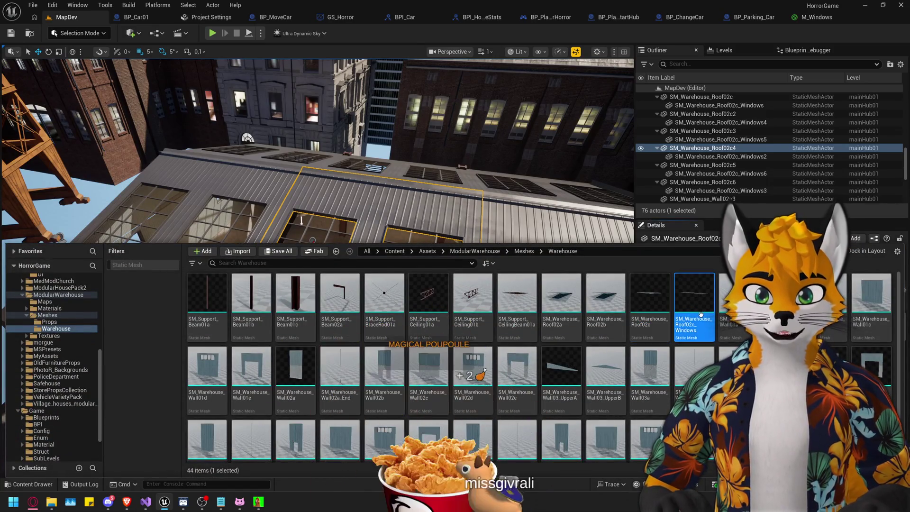
pyautogui.moveTo(692, 303); pyautogui.dragTo(692, 166)
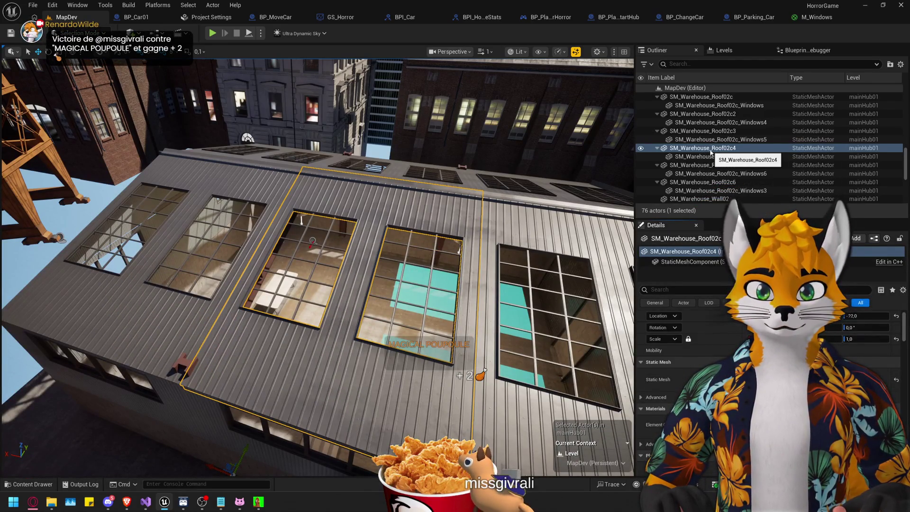
pyautogui.hotkey('ctrl', 'space')
pyautogui.moveTo(701, 304); pyautogui.dragTo(385, 214)
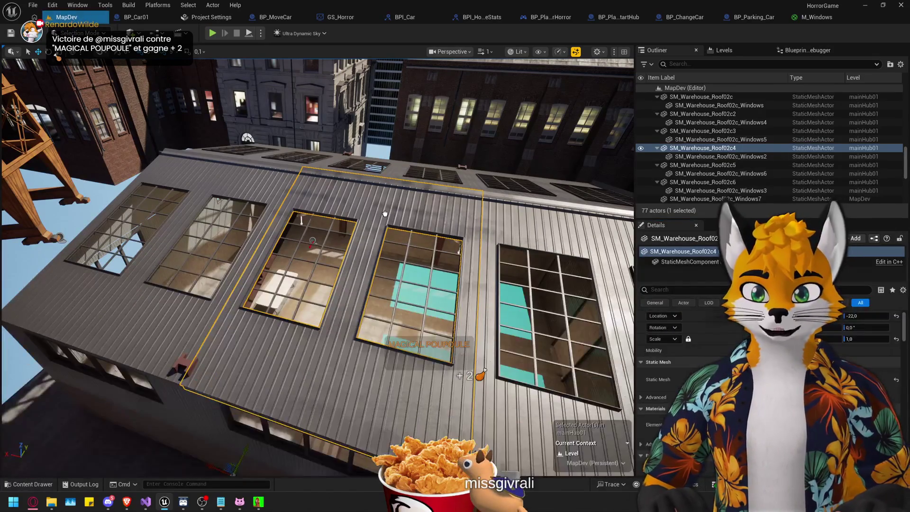
# Try to attach the new Windows7 actor under the Roof02c6 roof section in the Outliner.
pyautogui.moveTo(364, 281); pyautogui.dragTo(332, 228)
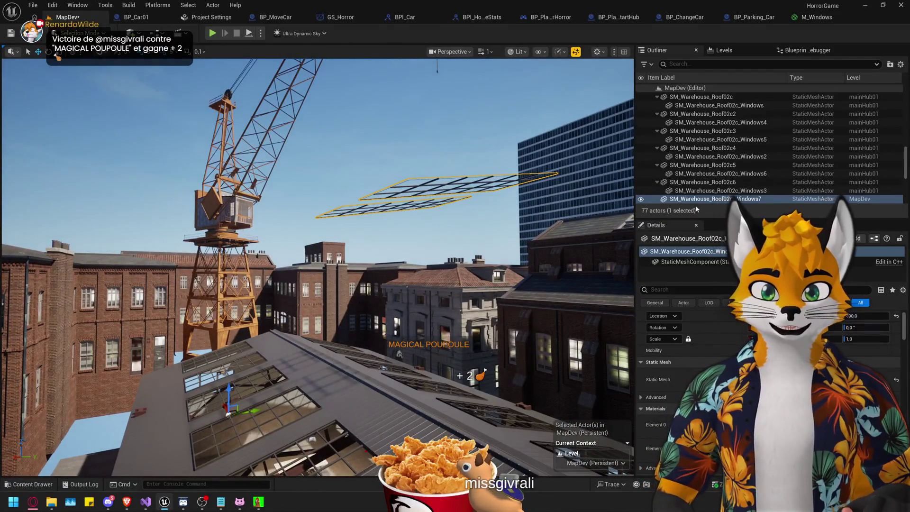
pyautogui.scroll(-3, 653, 168)
pyautogui.moveTo(685, 161)
pyautogui.mouseDown()
pyautogui.moveTo(688, 99)
pyautogui.moveTo(687, 161)
pyautogui.moveTo(690, 144)
pyautogui.mouseUp()
pyautogui.press('f')
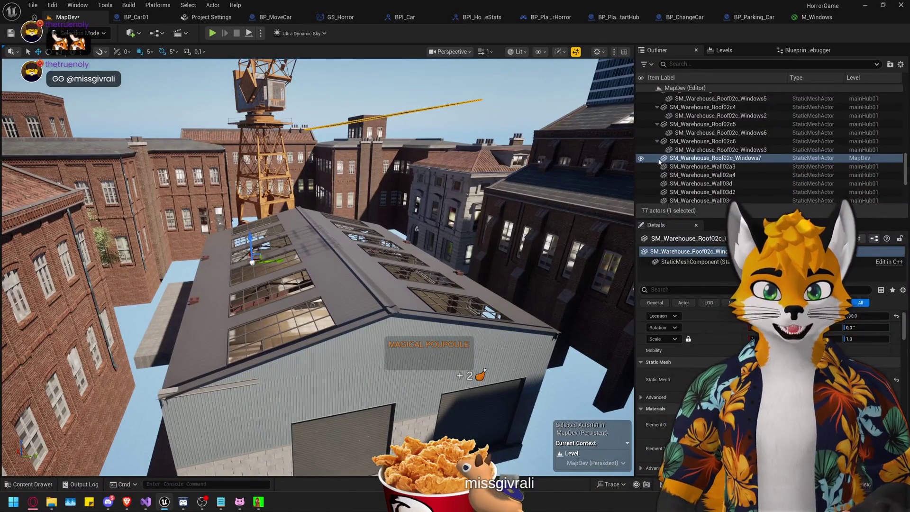
pyautogui.click(689, 143)
pyautogui.moveTo(677, 161); pyautogui.dragTo(684, 150)
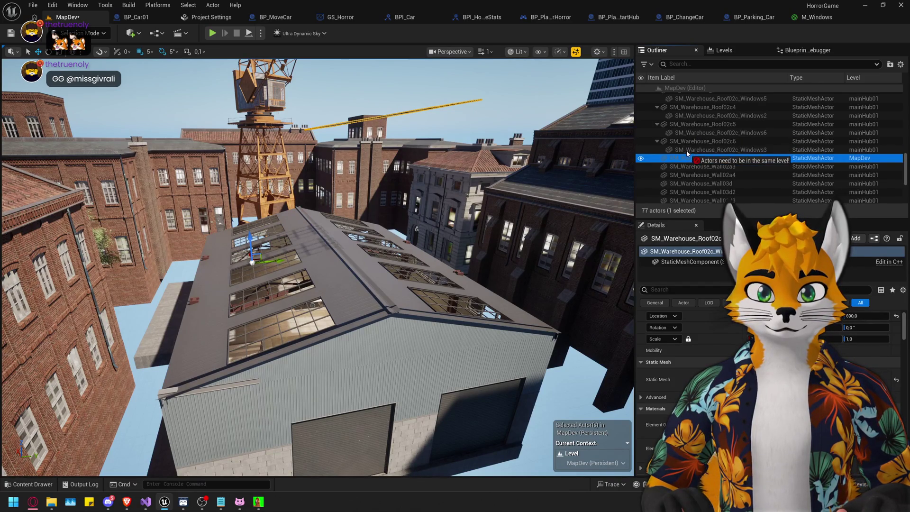
pyautogui.moveTo(687, 155); pyautogui.dragTo(687, 155)
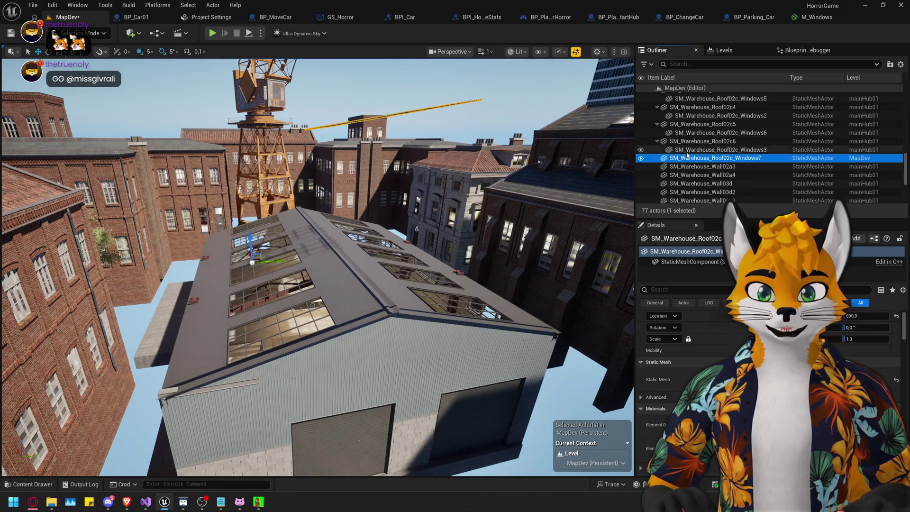
pyautogui.click(678, 264)
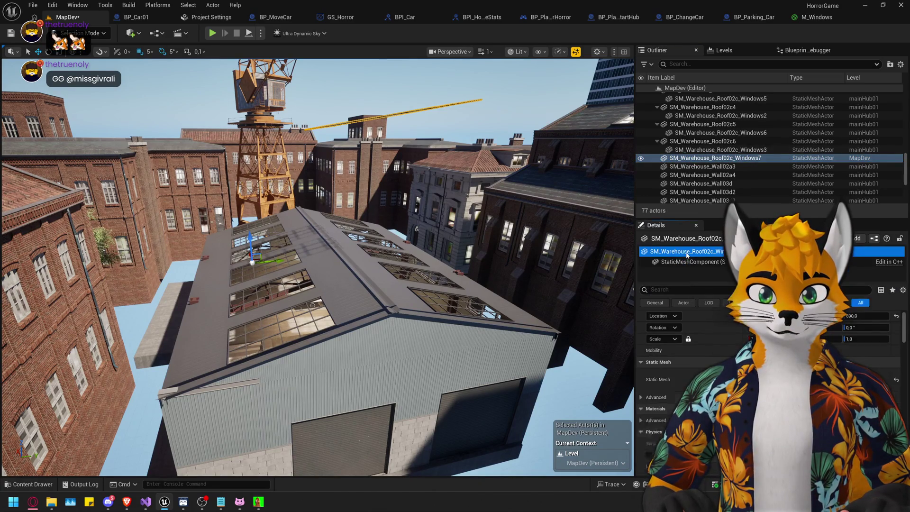
pyautogui.click(687, 252)
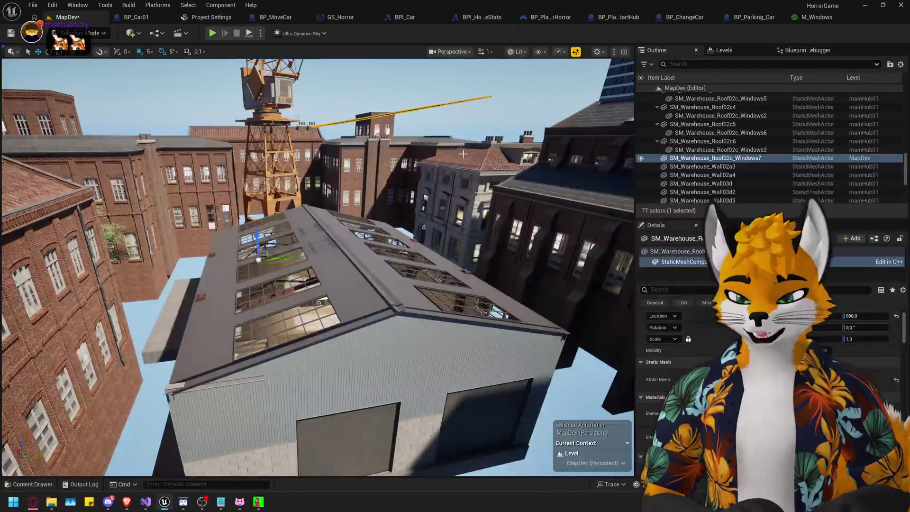
pyautogui.moveTo(697, 158); pyautogui.dragTo(705, 135)
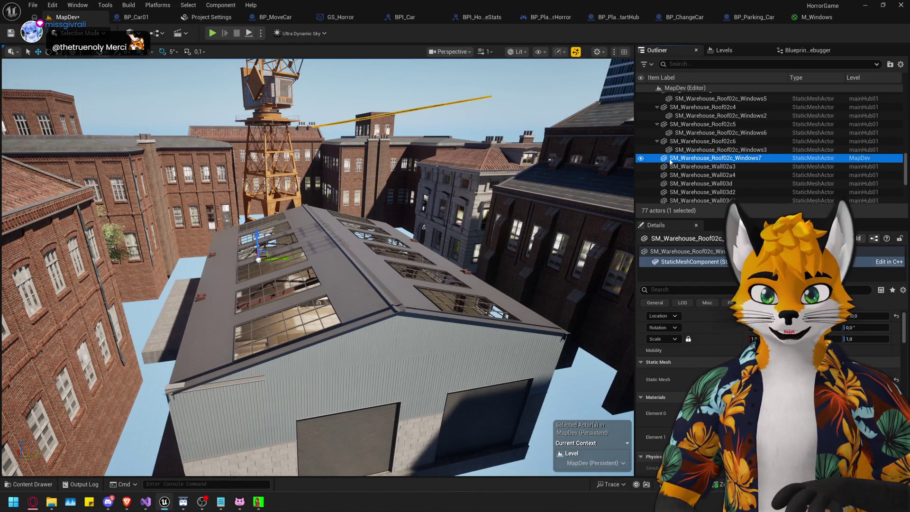
# Delete the misplaced Windows7 actor and make mainHub01 the current level.
pyautogui.click(682, 150)
pyautogui.click(683, 160)
pyautogui.press('Delete')
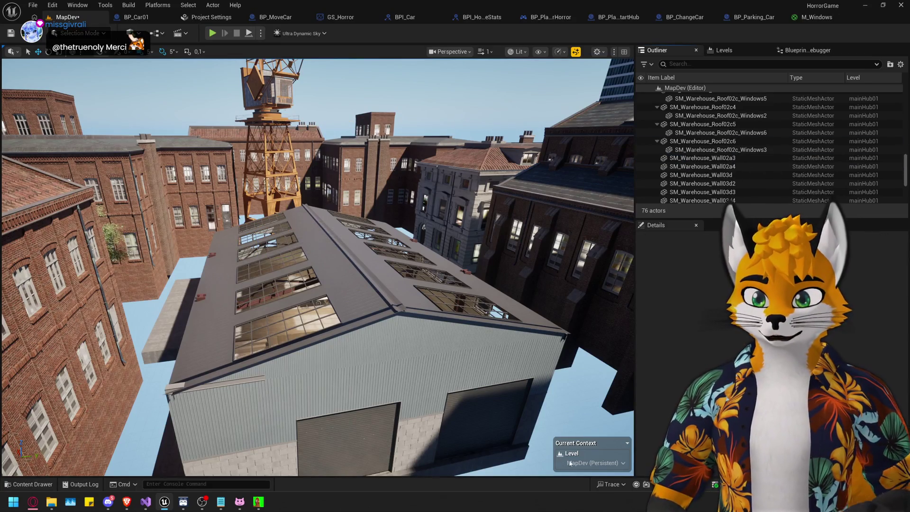
pyautogui.click(605, 467)
pyautogui.click(590, 450)
pyautogui.hotkey('ctrl', 'space')
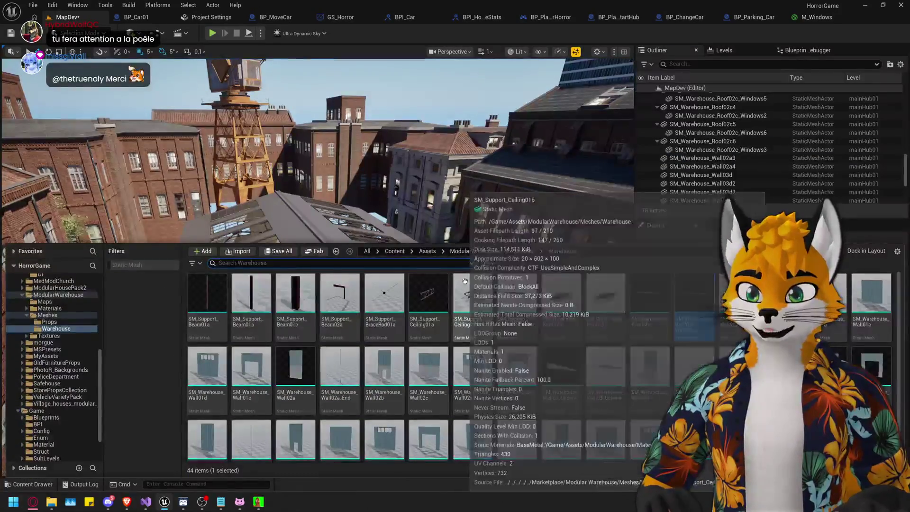
# Place the roof windows mesh into mainHub01 with Location X set to 0.
pyautogui.moveTo(686, 304)
pyautogui.mouseDown()
pyautogui.moveTo(521, 214)
pyautogui.moveTo(663, 171)
pyautogui.moveTo(683, 142)
pyautogui.mouseUp()
pyautogui.write('0')
pyautogui.press('Return')
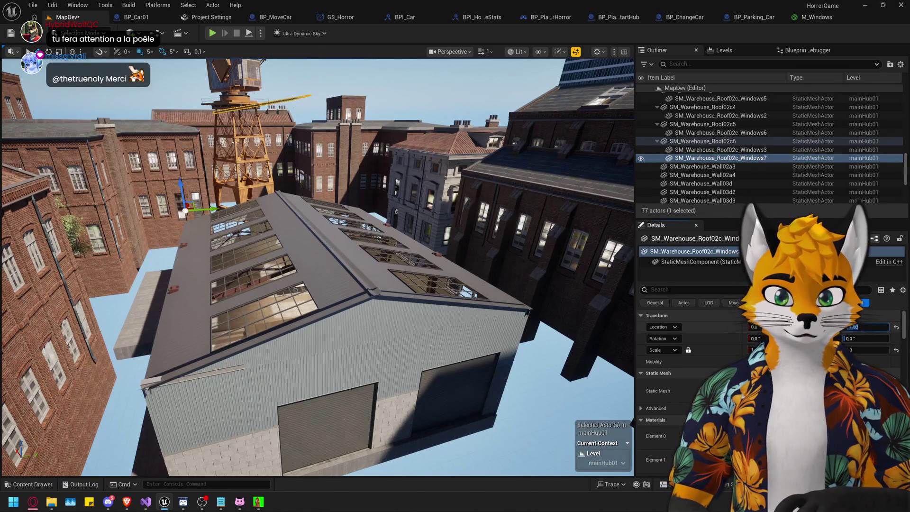
pyautogui.press('f')
pyautogui.moveTo(370, 407)
pyautogui.mouseDown()
pyautogui.moveTo(386, 414)
pyautogui.moveTo(387, 427)
pyautogui.mouseUp()
# Nest the new Windows7 actor under the Windows3 actor.
pyautogui.click(690, 150)
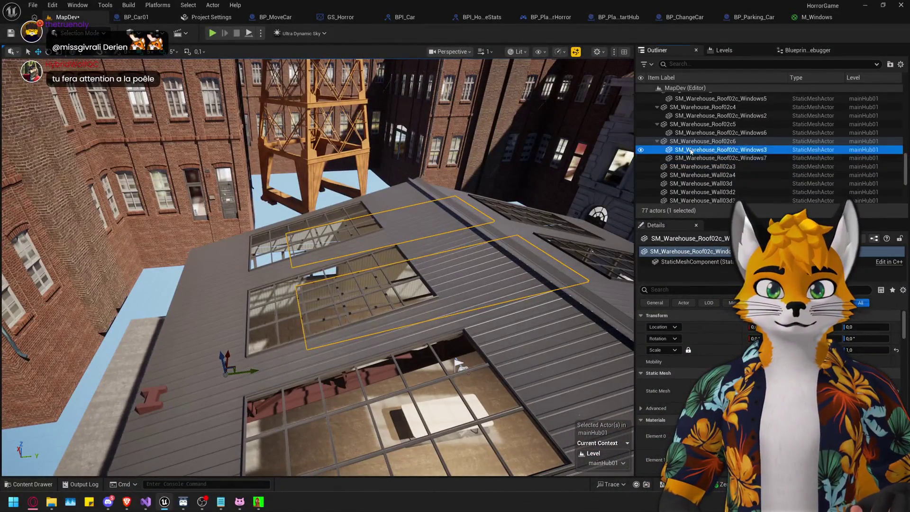
pyautogui.click(683, 159)
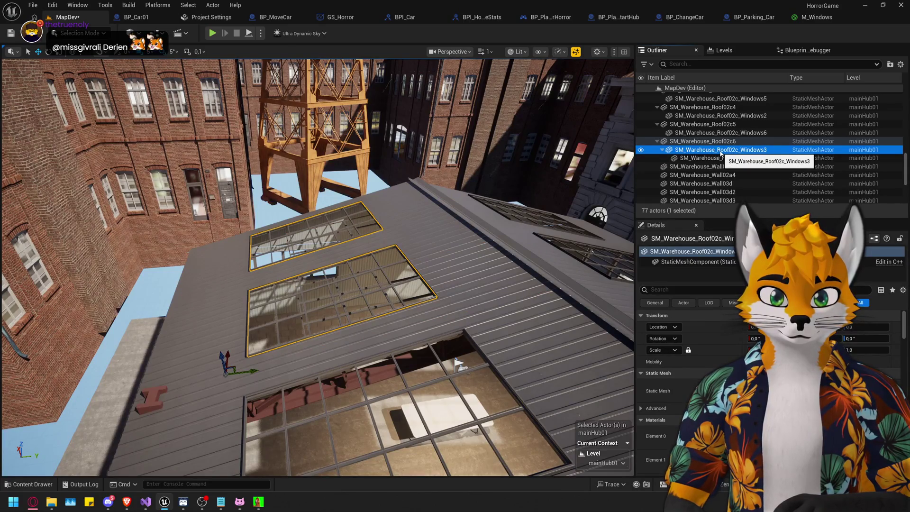
pyautogui.click(721, 149)
pyautogui.click(724, 159)
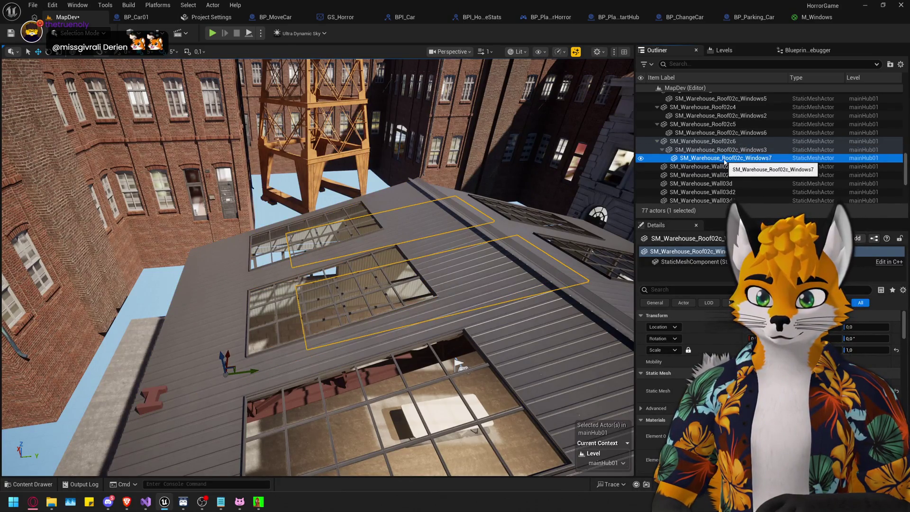
pyautogui.moveTo(476, 228)
pyautogui.mouseDown()
pyautogui.moveTo(446, 190)
pyautogui.moveTo(455, 227)
pyautogui.moveTo(544, 386)
pyautogui.mouseUp()
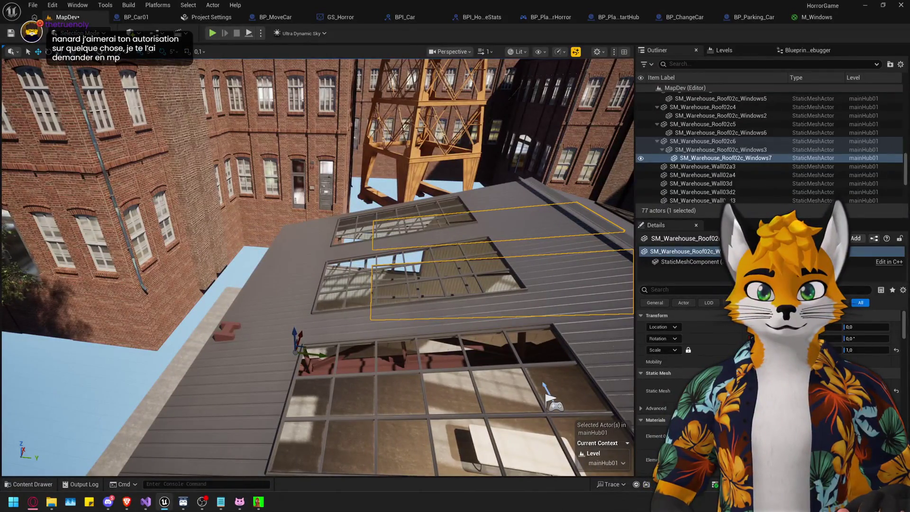
# Look through the roof meshes in the Content Browser, then delete the trial Windows7 actor.
pyautogui.hotkey('ctrl', 'b')
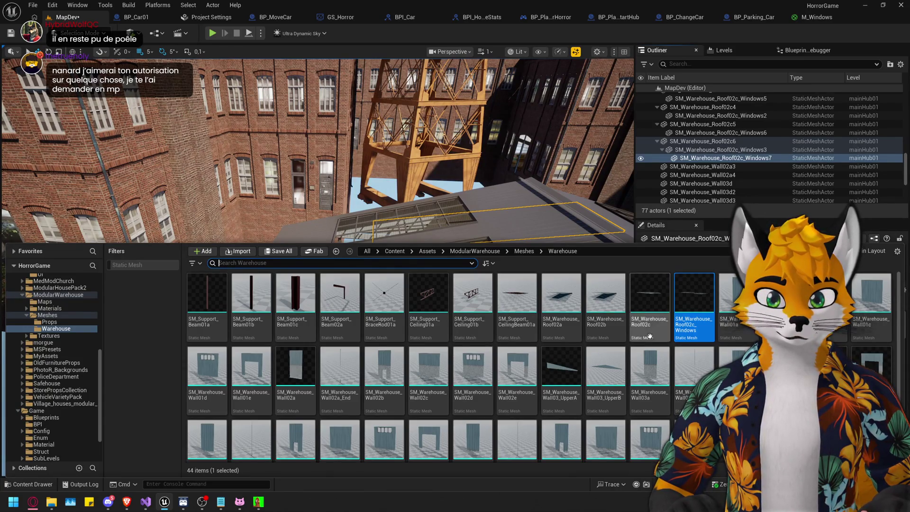
pyautogui.click(607, 304)
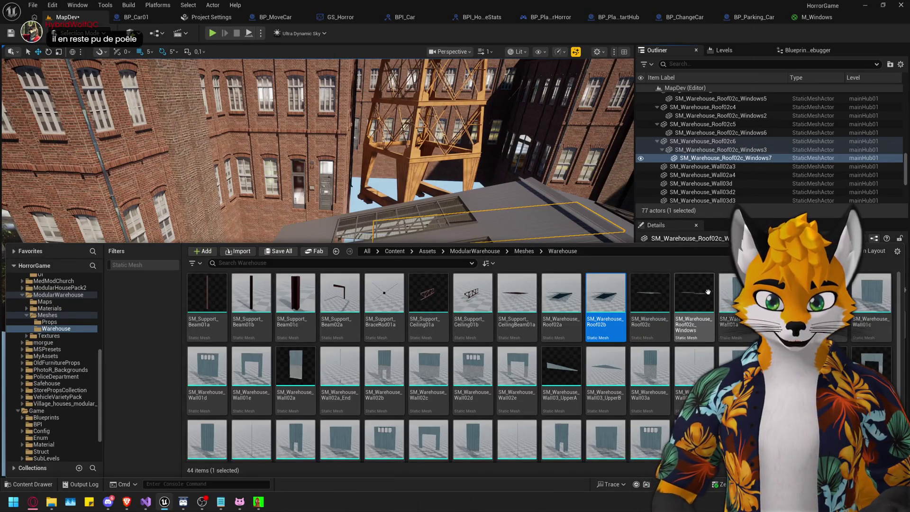
pyautogui.click(695, 159)
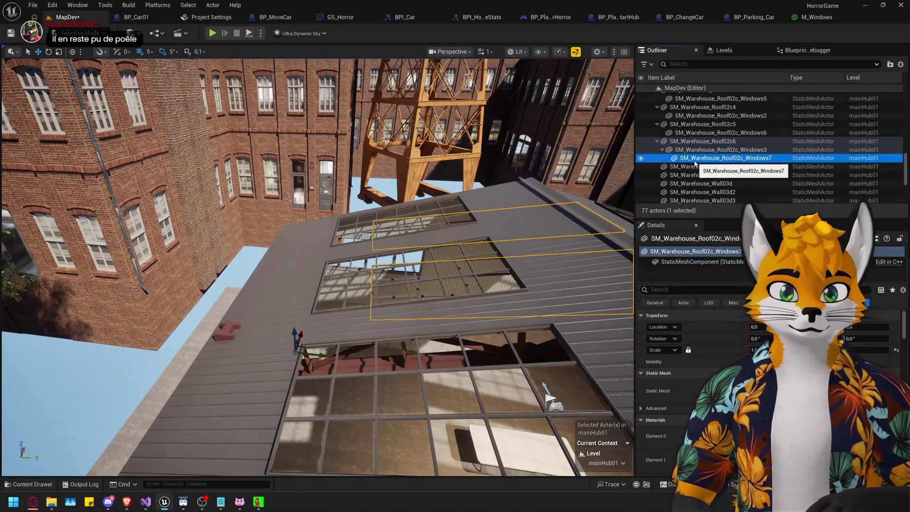
pyautogui.press('Delete')
pyautogui.hotkey('ctrl', 'space')
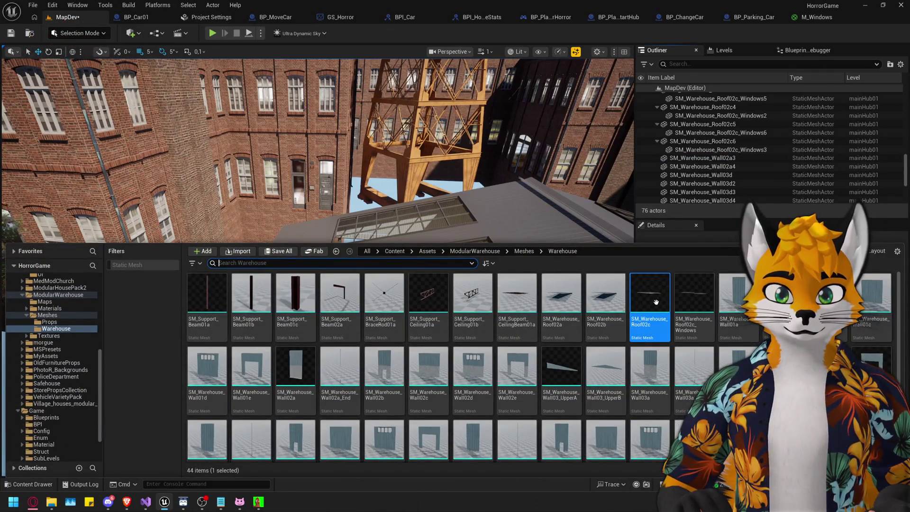
pyautogui.moveTo(645, 306); pyautogui.dragTo(460, 254)
pyautogui.click(686, 158)
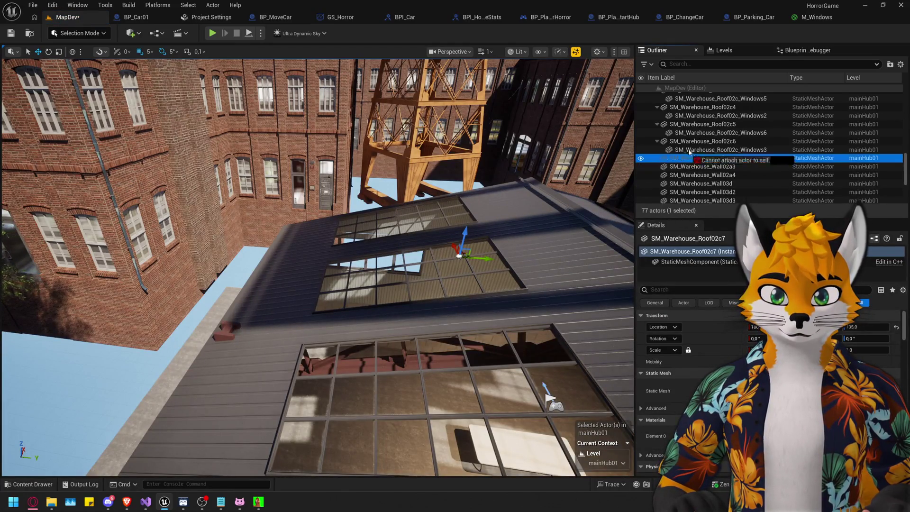
pyautogui.moveTo(693, 144); pyautogui.dragTo(693, 142)
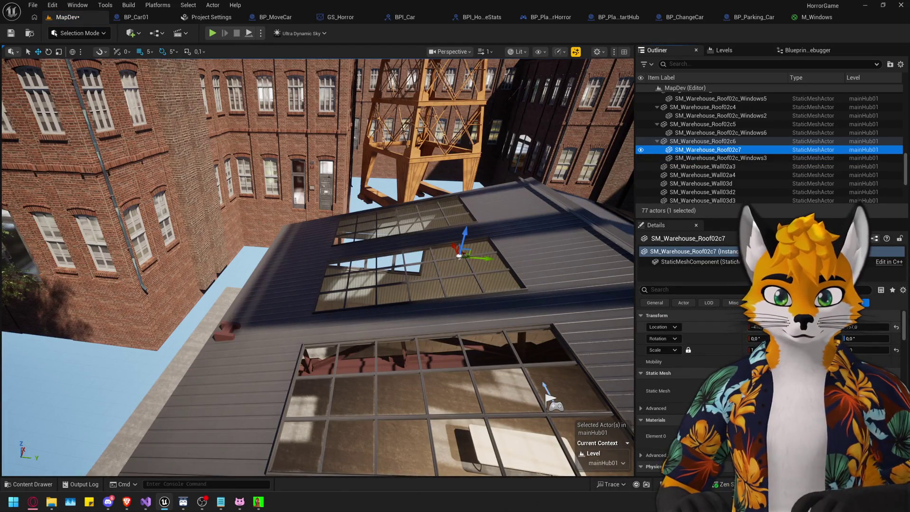
pyautogui.moveTo(550, 398)
pyautogui.mouseDown()
pyautogui.moveTo(549, 349)
pyautogui.moveTo(533, 446)
pyautogui.moveTo(443, 327)
pyautogui.moveTo(508, 313)
pyautogui.mouseUp()
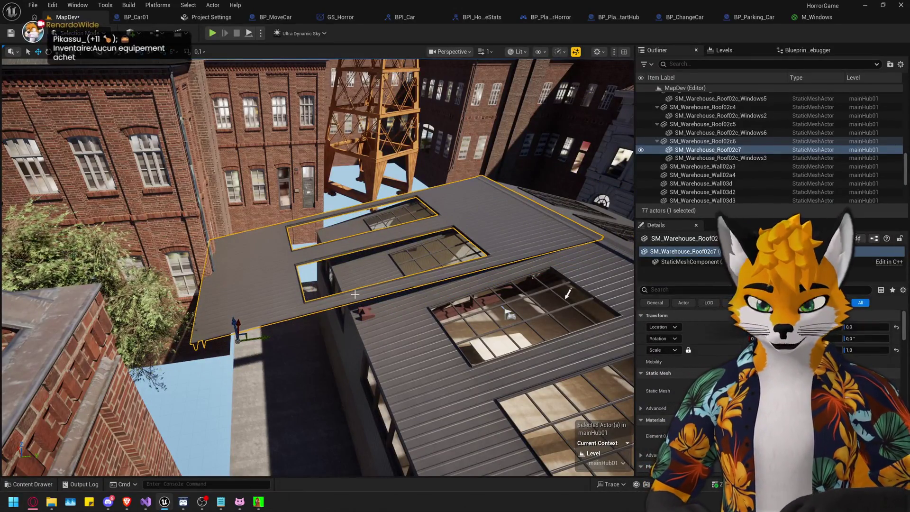
pyautogui.press('Delete')
pyautogui.click(692, 142)
pyautogui.doubleClick(692, 142)
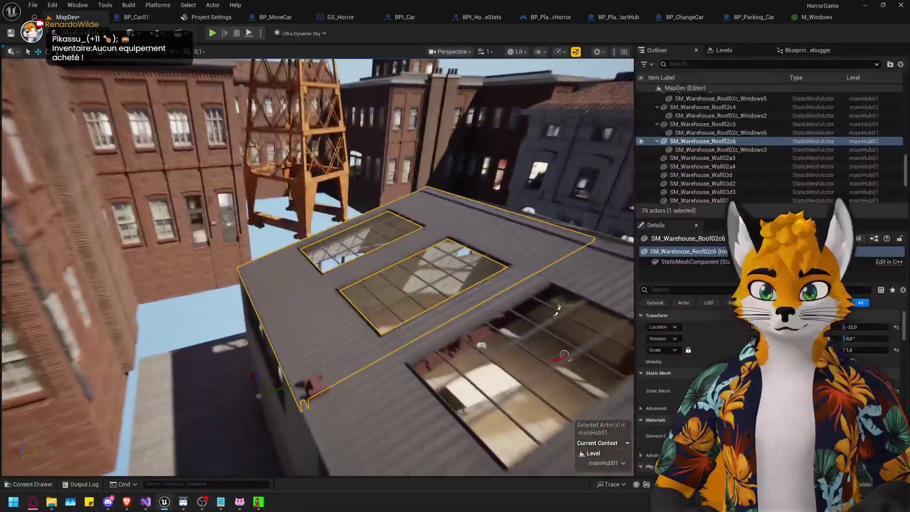
pyautogui.doubleClick(706, 151)
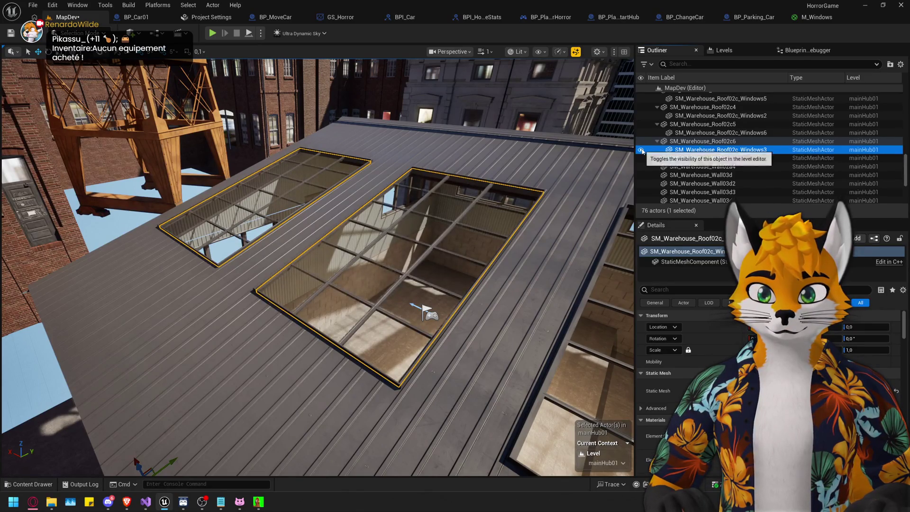
pyautogui.hotkey('ctrl', 'b')
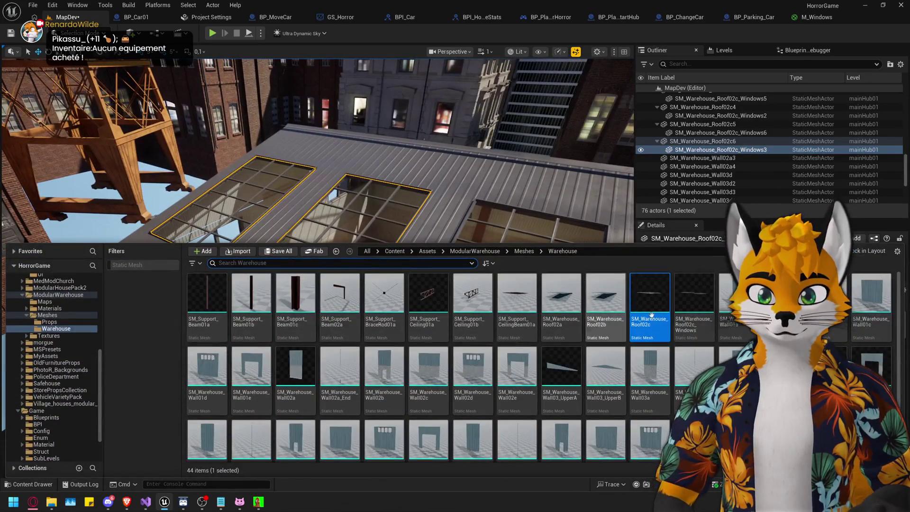
pyautogui.moveTo(694, 298); pyautogui.dragTo(488, 285)
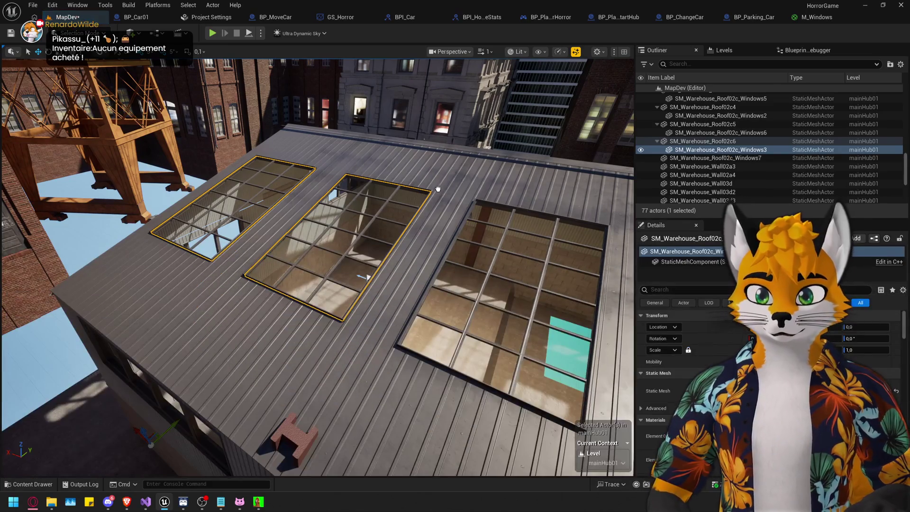
pyautogui.press('f')
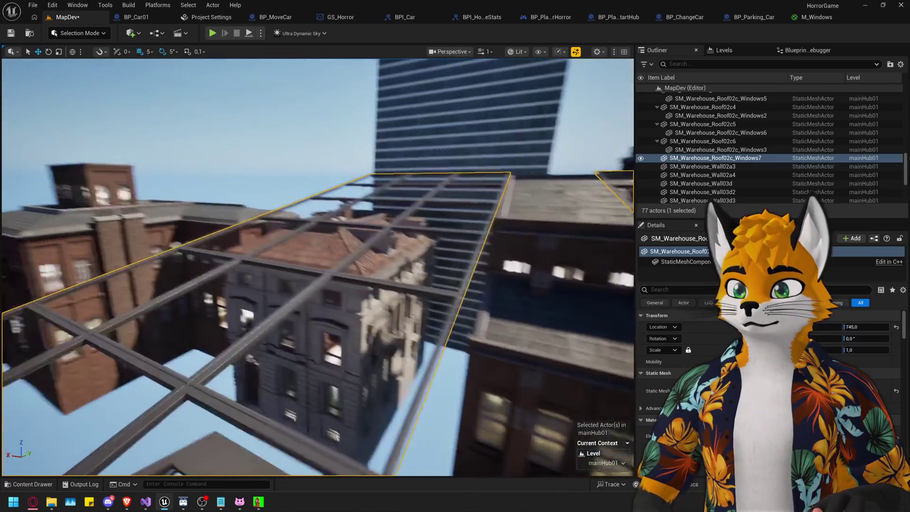
pyautogui.moveTo(454, 253); pyautogui.dragTo(454, 253)
pyautogui.press('Delete')
pyautogui.moveTo(407, 212); pyautogui.dragTo(407, 212)
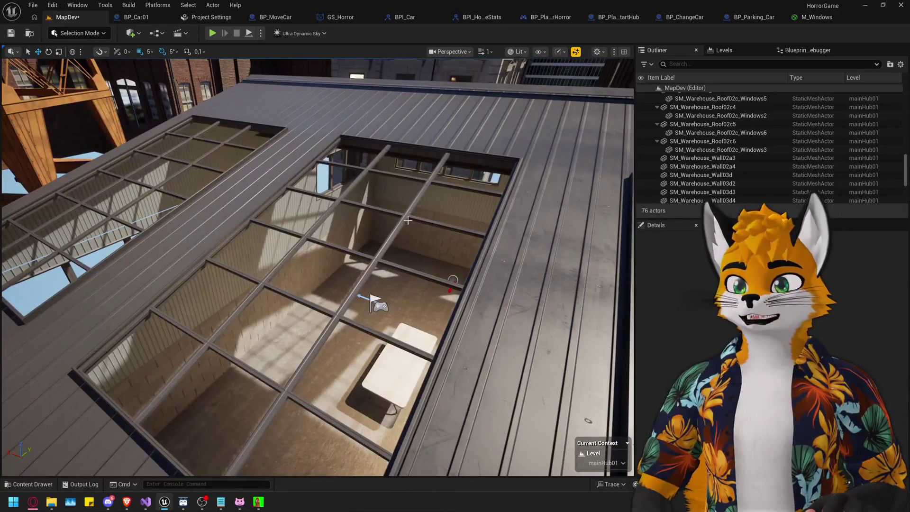
# Select the Roof02c6, Roof02c4, Roof02c3 and remaining warehouse roof pieces together.
pyautogui.click(384, 257)
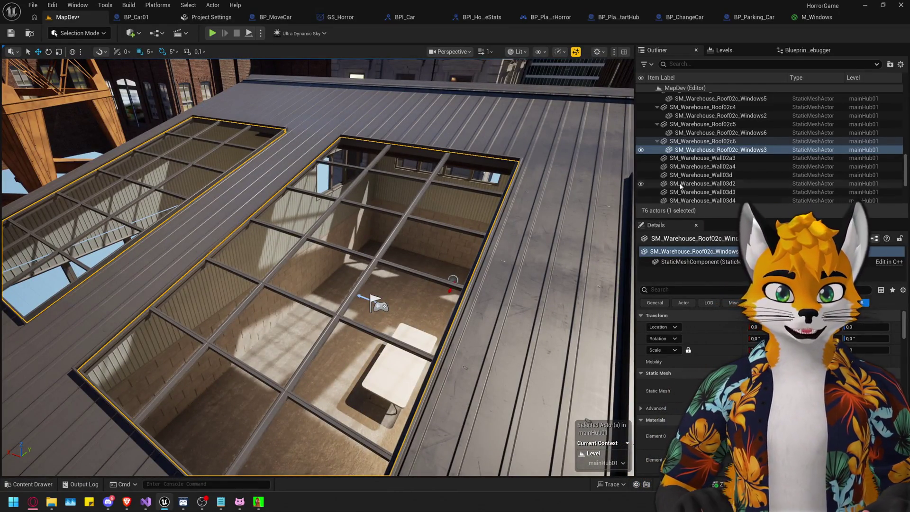
pyautogui.click(720, 142)
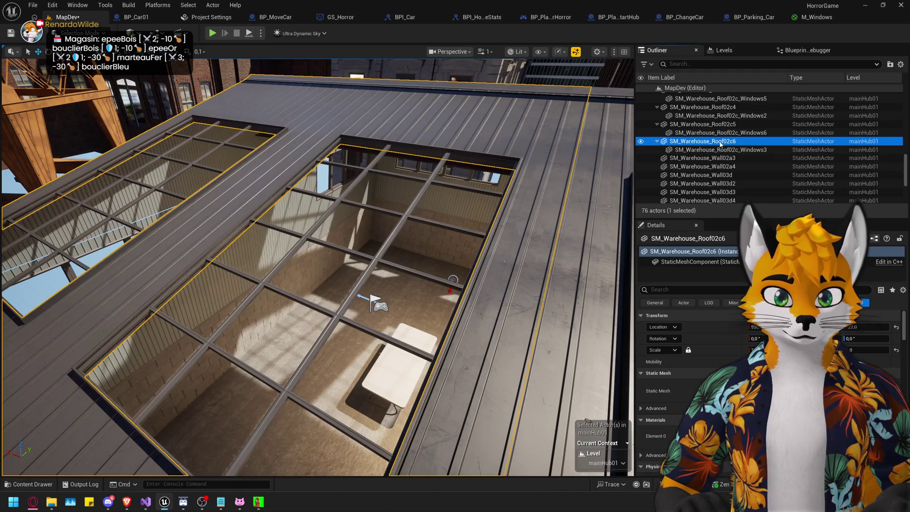
pyautogui.click(723, 143)
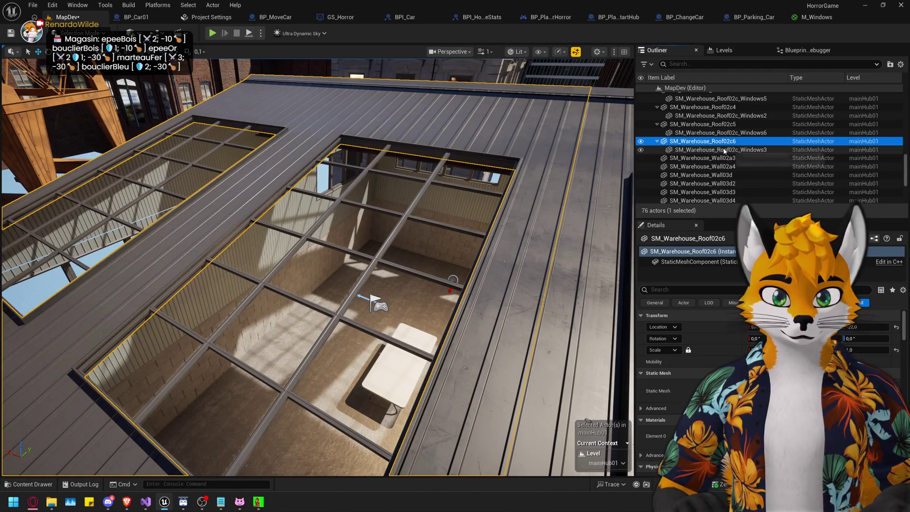
pyautogui.scroll(-3, 694, 361)
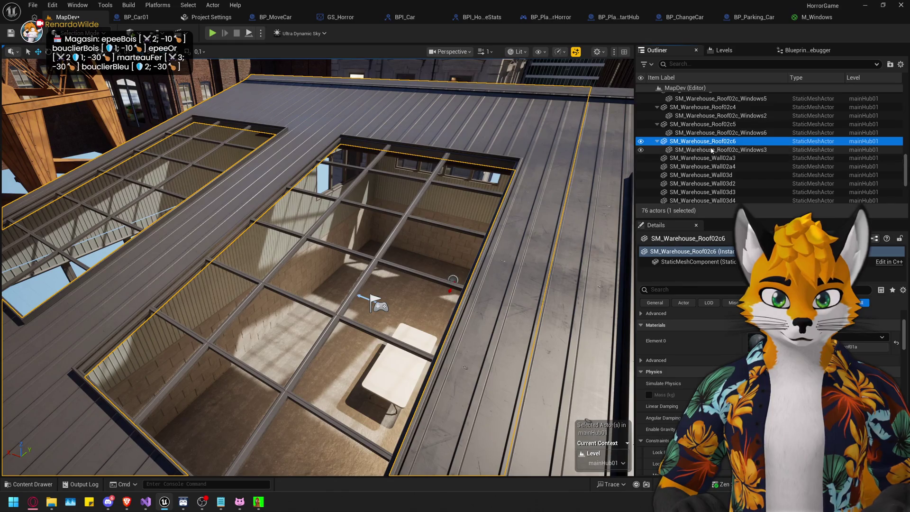
pyautogui.keyDown('ctrl'); pyautogui.click(703, 107); pyautogui.keyUp('ctrl')
pyautogui.press('f')
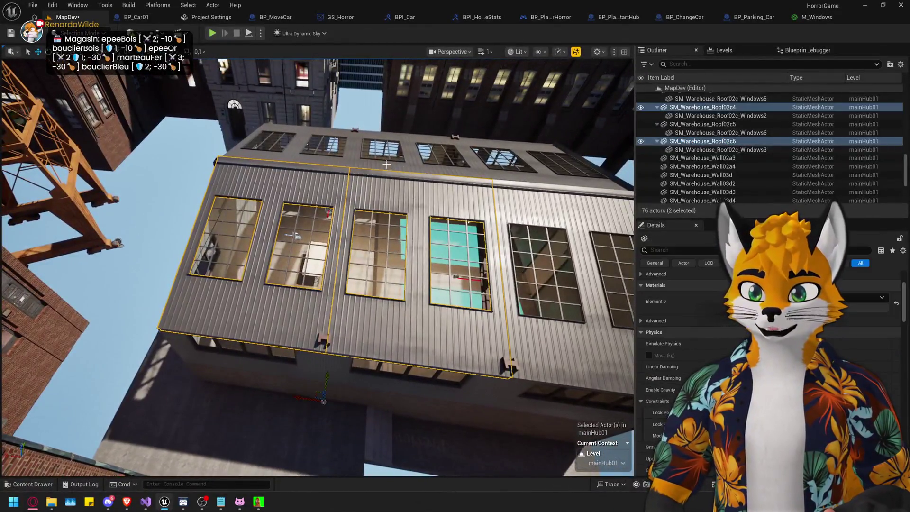
pyautogui.keyDown('ctrl'); pyautogui.click(387, 164); pyautogui.keyUp('ctrl')
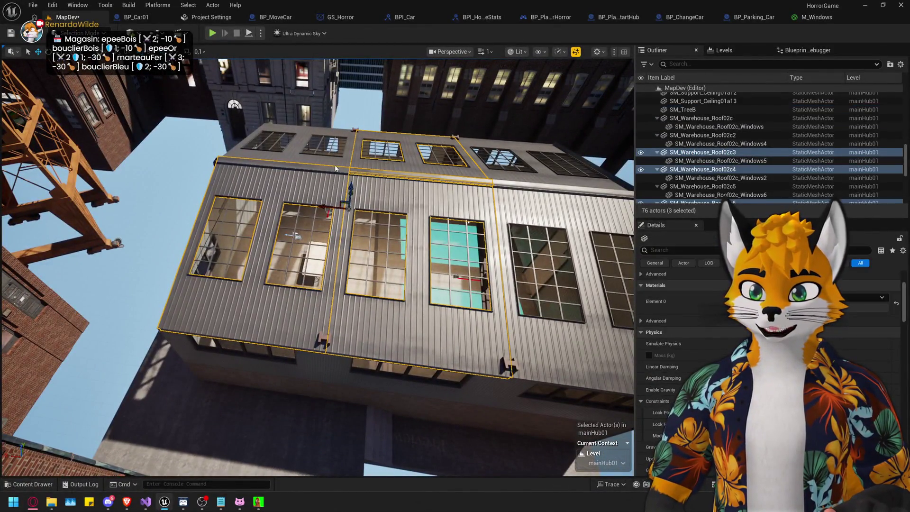
pyautogui.keyDown('ctrl'); pyautogui.click(525, 166); pyautogui.keyUp('ctrl')
pyautogui.keyDown('ctrl'); pyautogui.click(550, 275); pyautogui.keyUp('ctrl')
pyautogui.press('f')
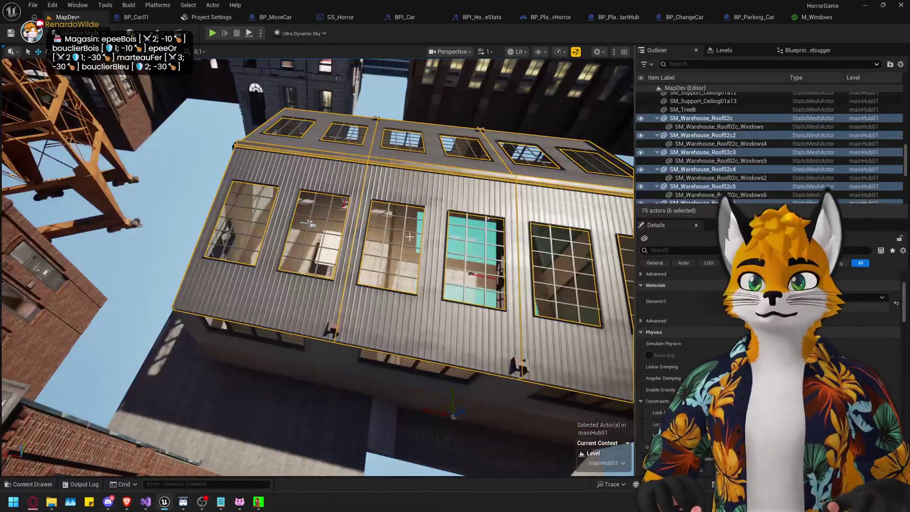
pyautogui.moveTo(409, 237)
pyautogui.mouseDown()
pyautogui.moveTo(396, 190)
pyautogui.moveTo(409, 236)
pyautogui.mouseUp()
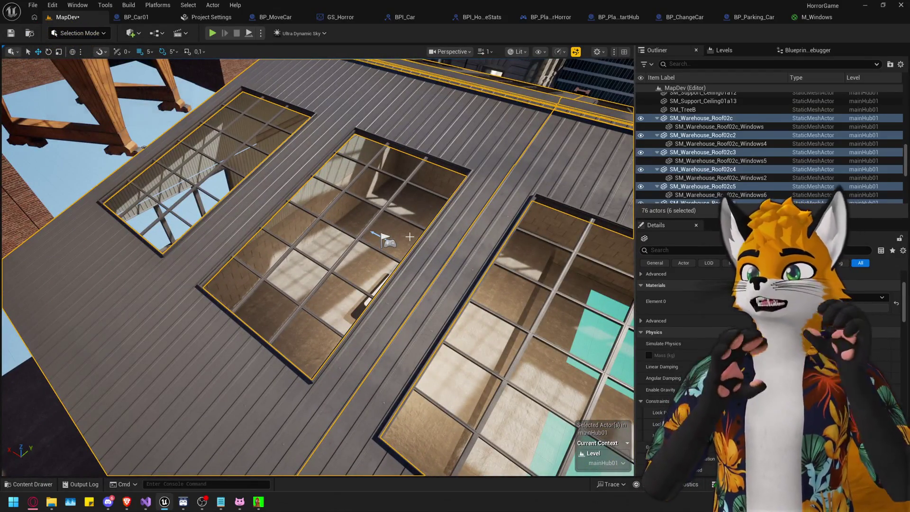
# Scroll through the Details panel of the selected roof pieces.
pyautogui.scroll(-5, 677, 383)
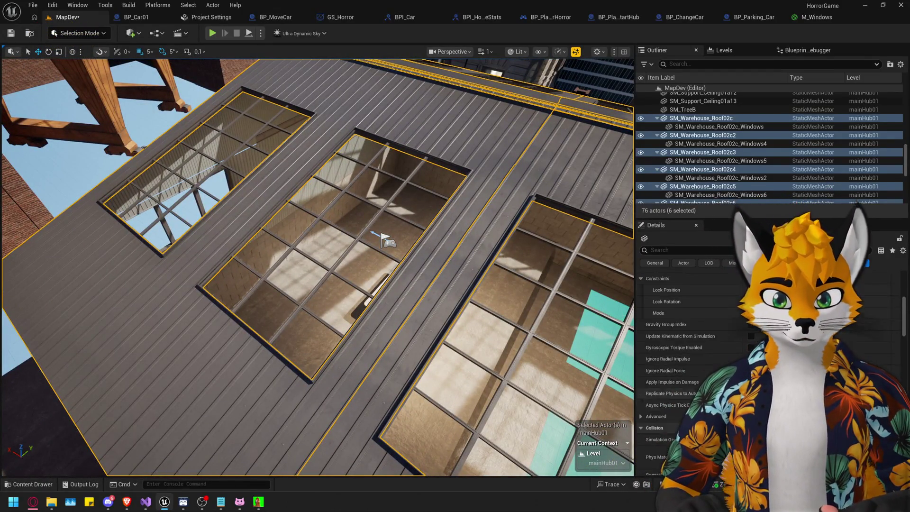
pyautogui.scroll(-8, 679, 379)
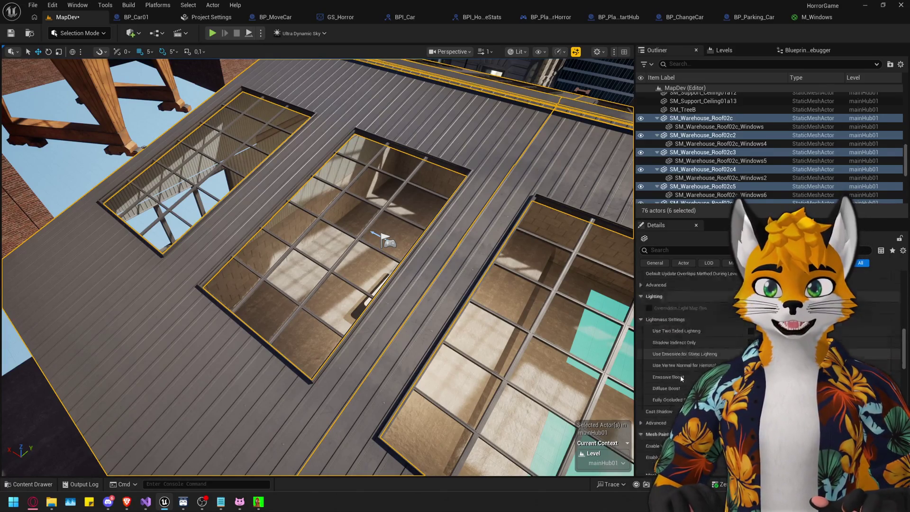
pyautogui.scroll(-4, 681, 378)
pyautogui.scroll(-10, 702, 359)
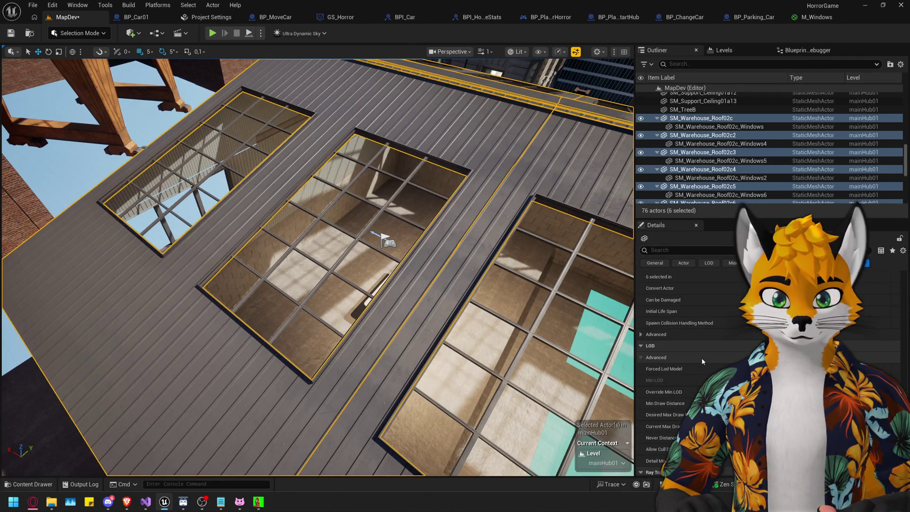
pyautogui.scroll(-5, 701, 358)
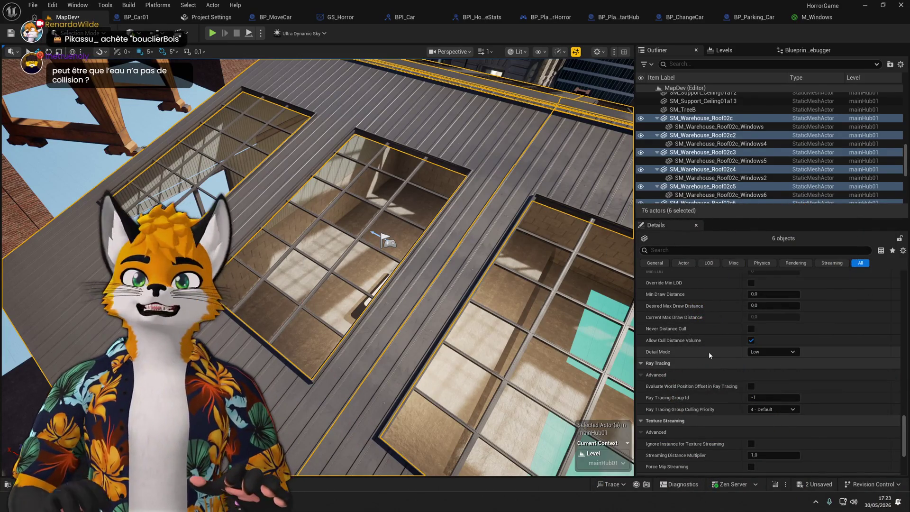
pyautogui.scroll(-5, 776, 355)
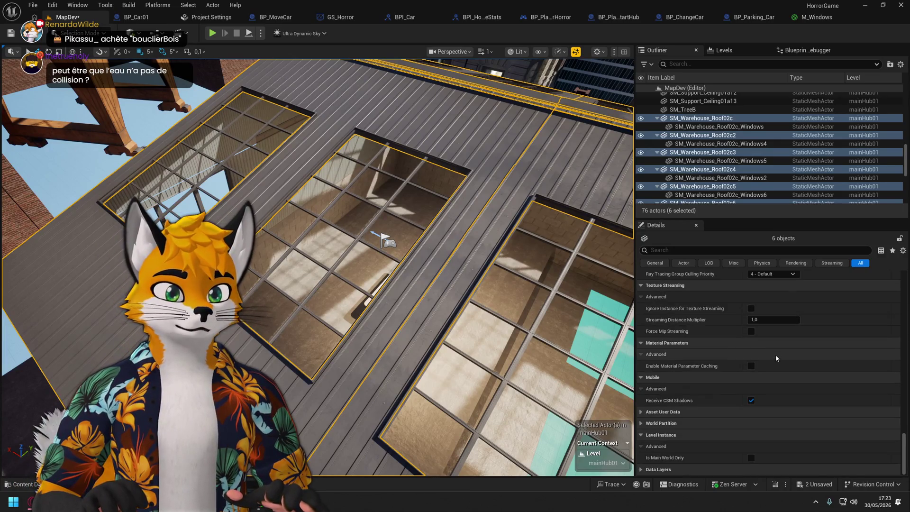
pyautogui.scroll(8, 776, 355)
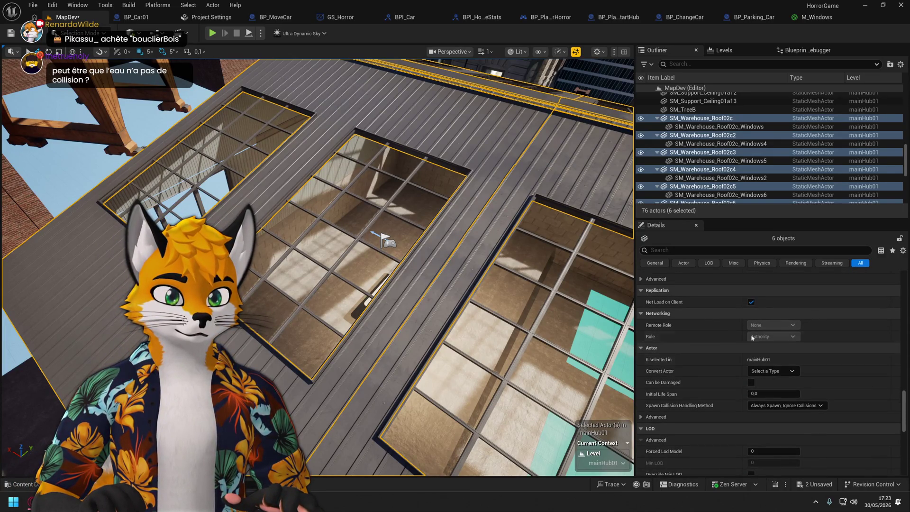
# Filter Details for 'col' and set the roof pieces' Collision Presets to BlockAll.
pyautogui.write('col')
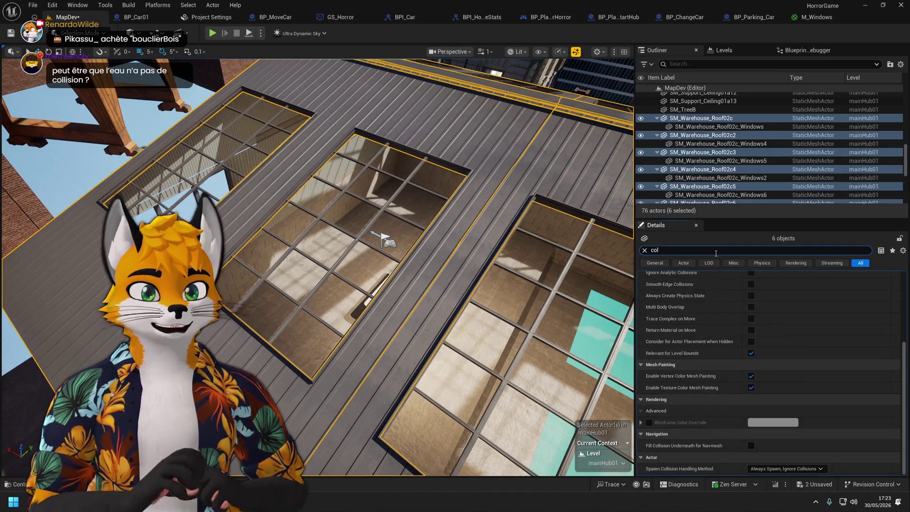
pyautogui.scroll(5, 787, 374)
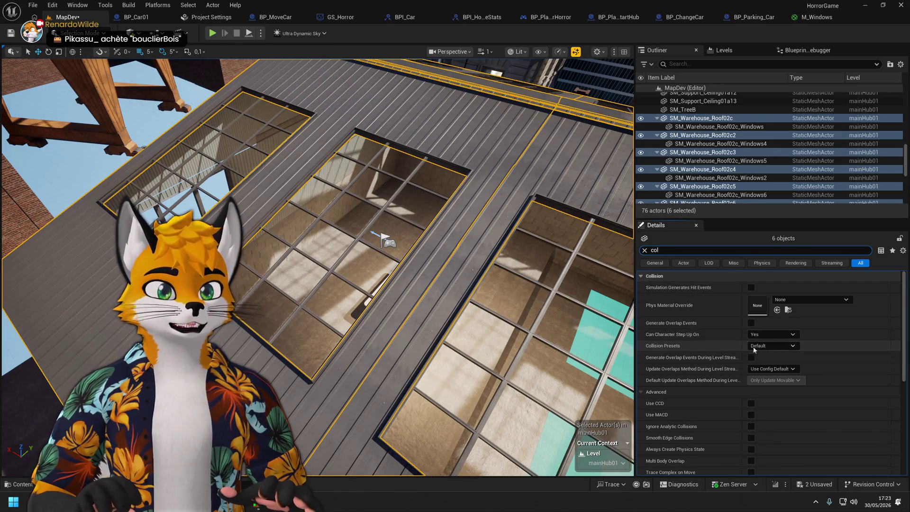
pyautogui.click(785, 347)
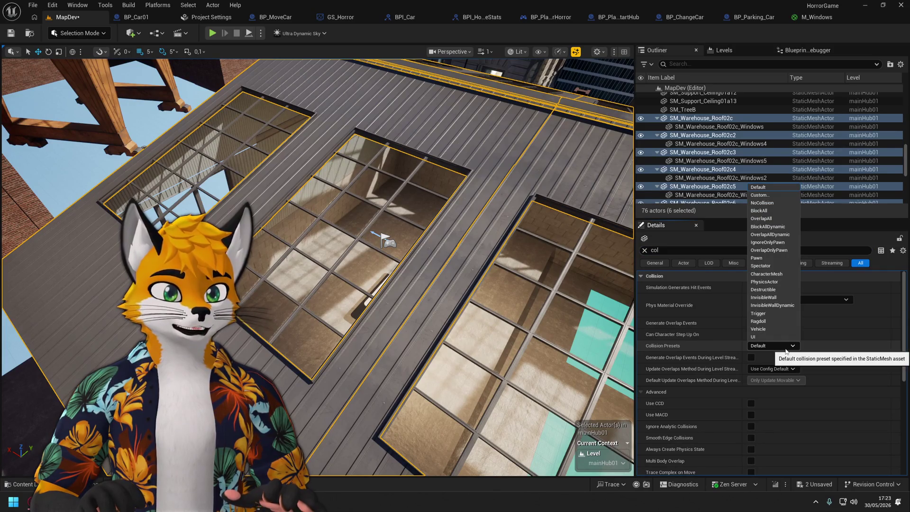
pyautogui.click(778, 211)
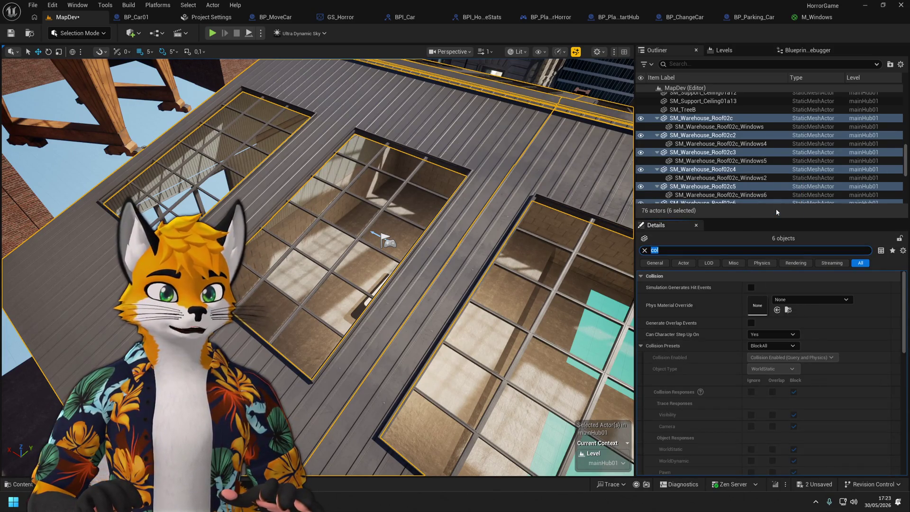
pyautogui.moveTo(487, 250); pyautogui.dragTo(475, 360)
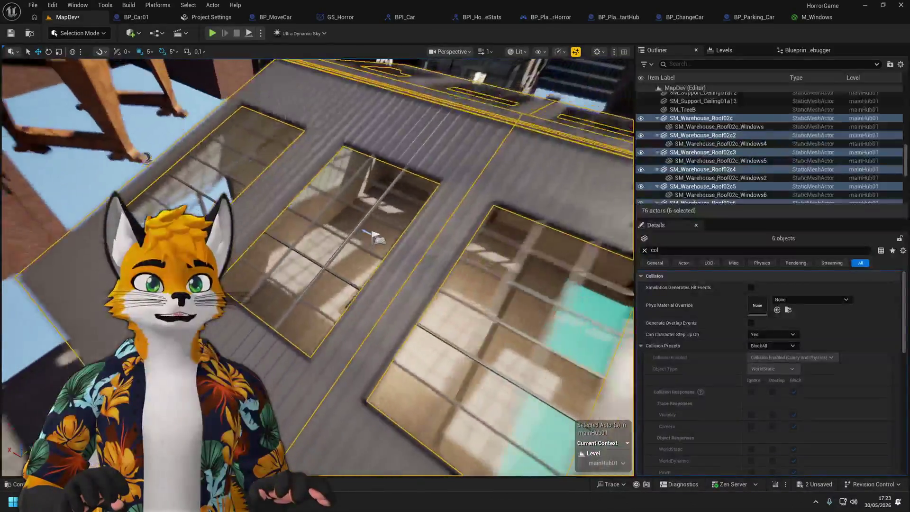
pyautogui.scroll(-1, 716, 126)
# Add SM_Warehouse_Roof02c_Windows to the selection, set its collision to BlockAll, and save MapDev.
pyautogui.keyDown('ctrl'); pyautogui.click(719, 114); pyautogui.keyUp('ctrl')
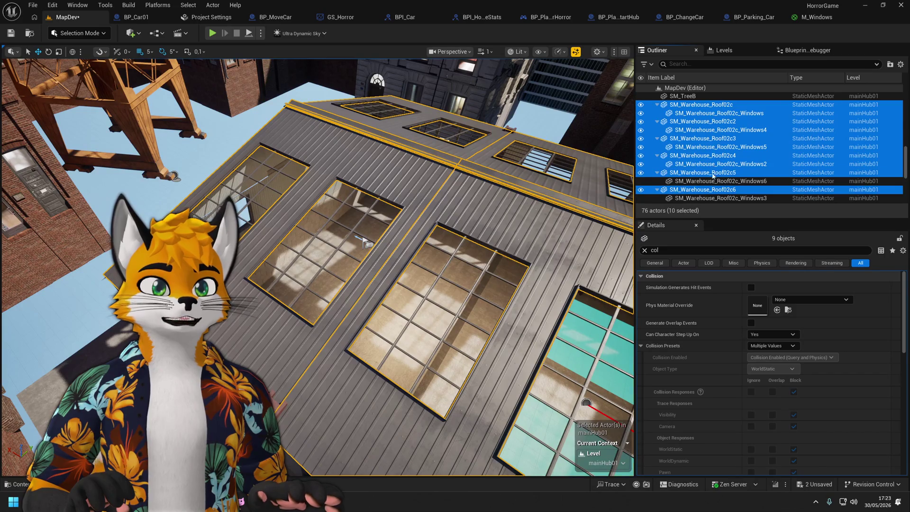
pyautogui.scroll(-2, 710, 186)
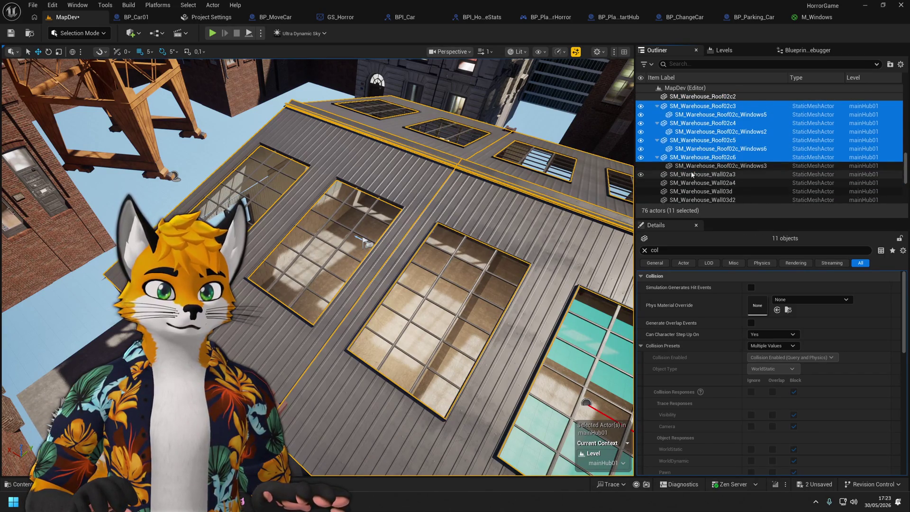
pyautogui.scroll(3, 692, 171)
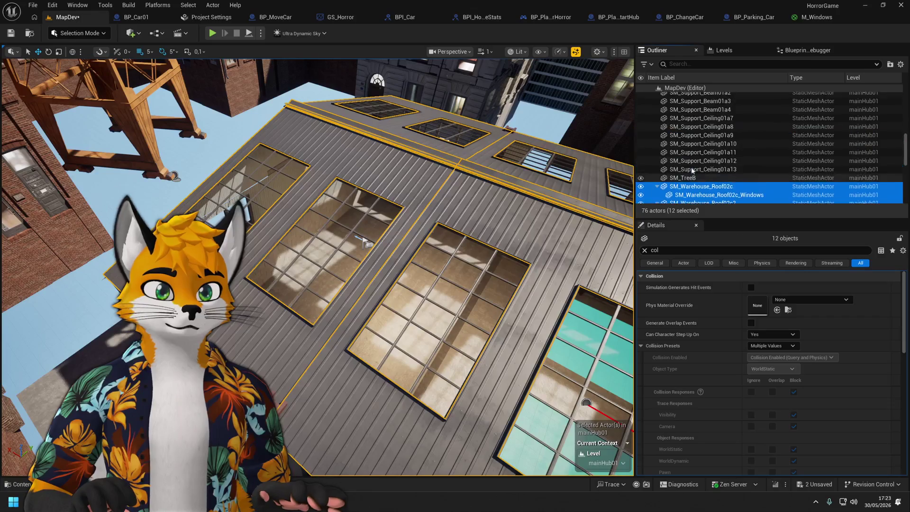
pyautogui.scroll(-6, 693, 171)
pyautogui.scroll(10, 692, 170)
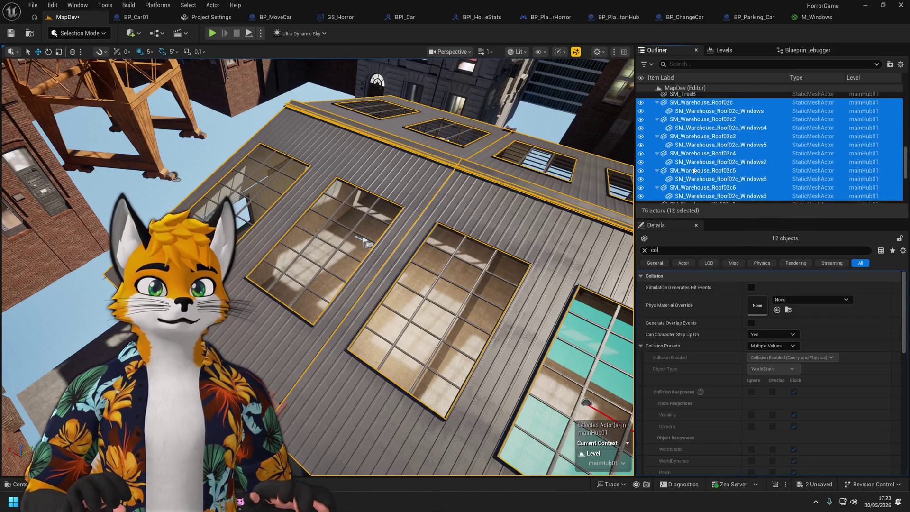
pyautogui.scroll(-6, 694, 171)
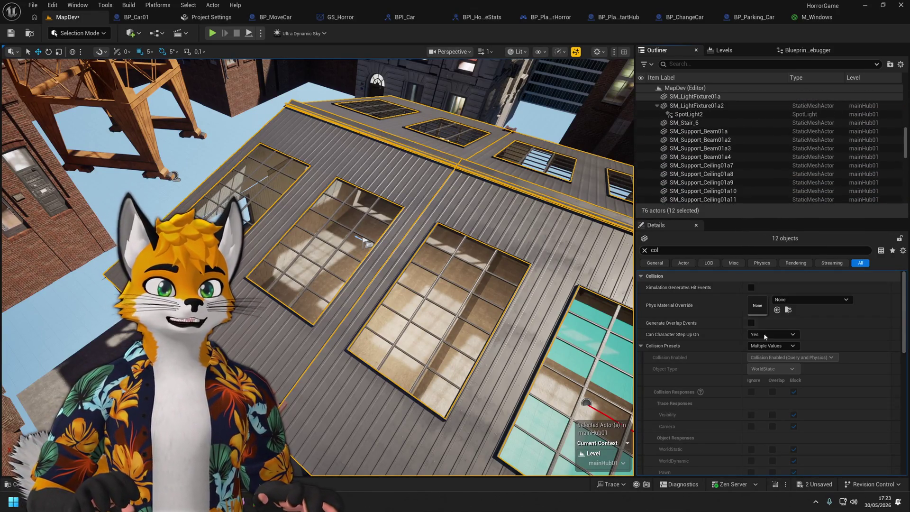
pyautogui.click(788, 346)
pyautogui.click(761, 210)
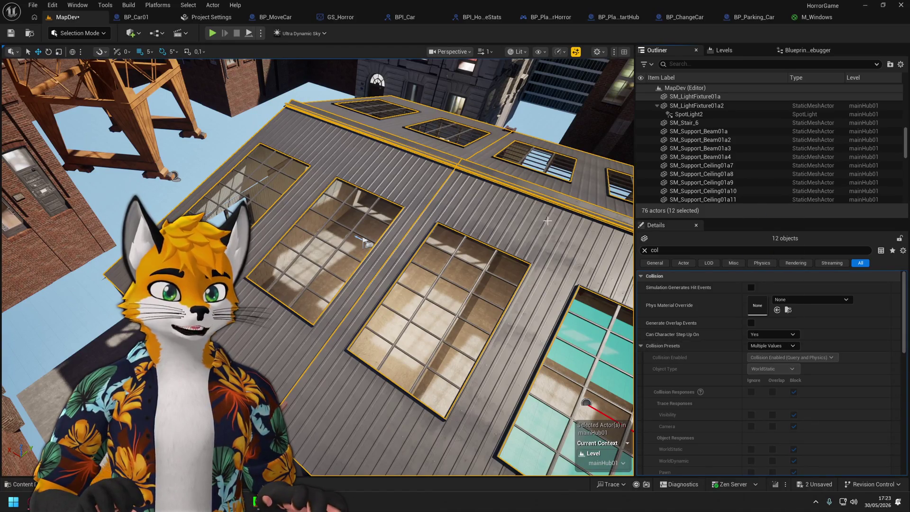
pyautogui.hotkey('ctrl', 's')
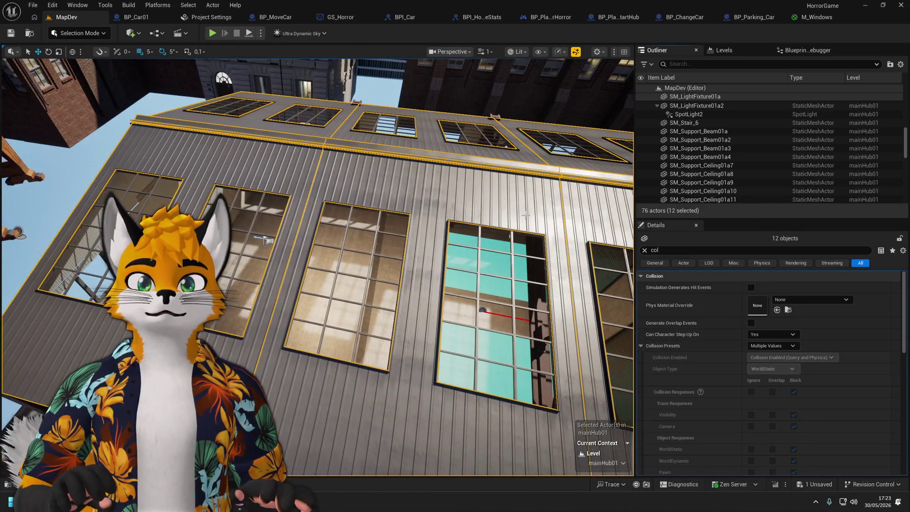
# Open the HorrorMainGame level from Content > Game, saving MapDev when prompted.
pyautogui.hotkey('ctrl', 'space')
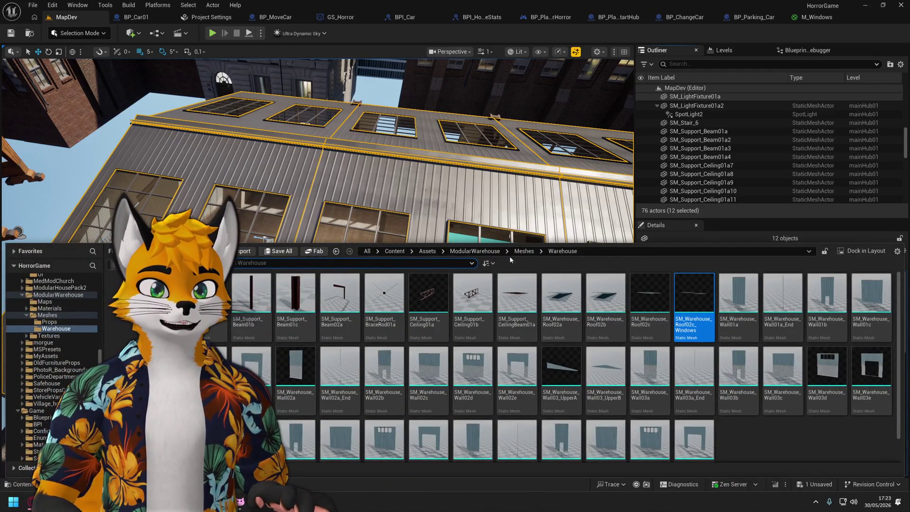
pyautogui.click(393, 252)
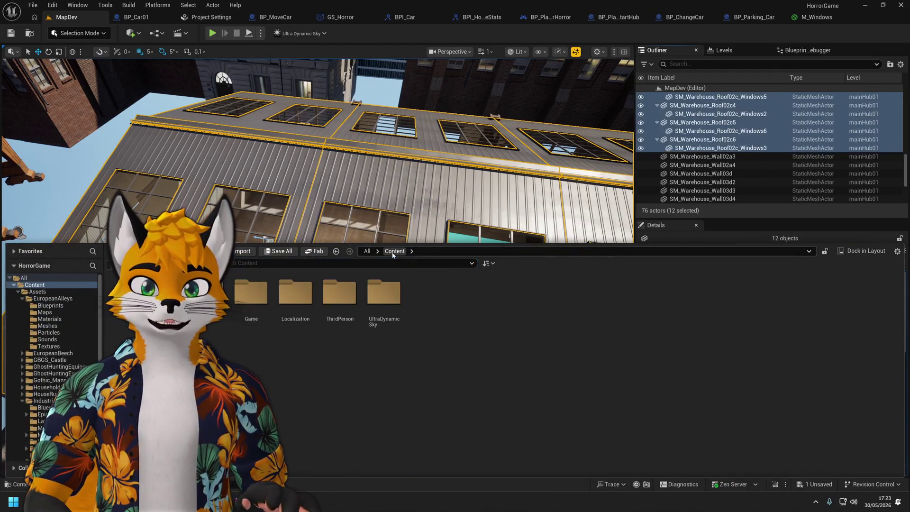
pyautogui.doubleClick(254, 297)
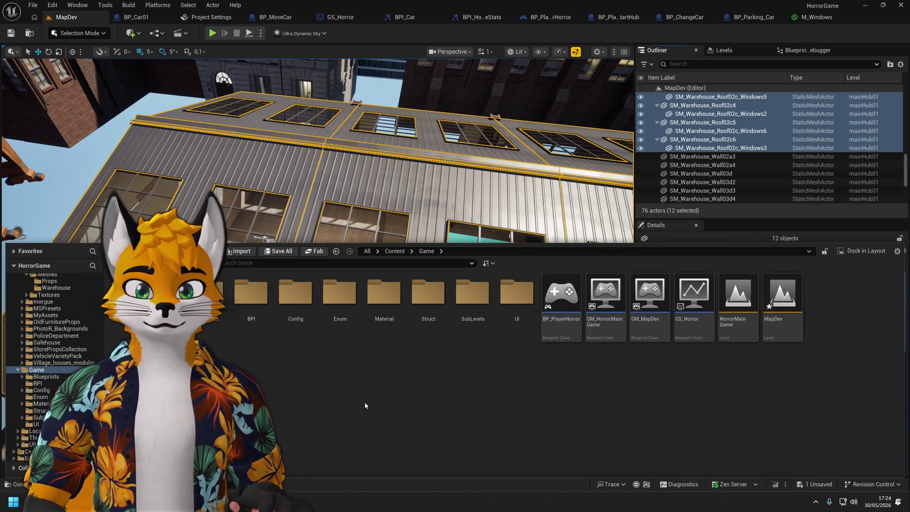
pyautogui.doubleClick(744, 309)
pyautogui.click(477, 347)
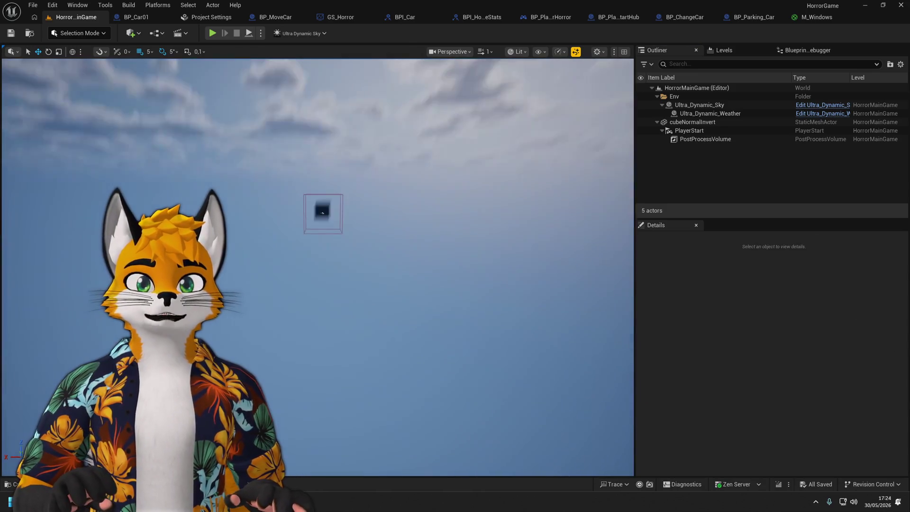
pyautogui.hotkey('ctrl', 'space')
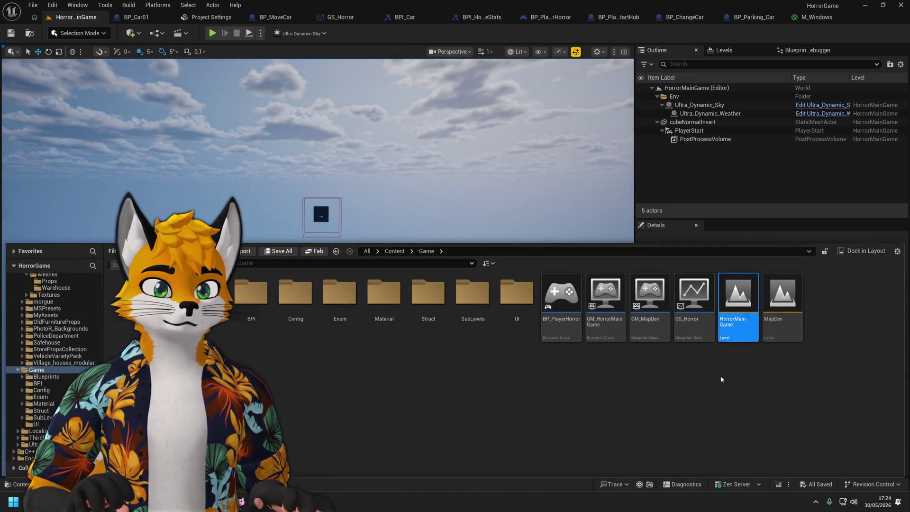
pyautogui.click(592, 227)
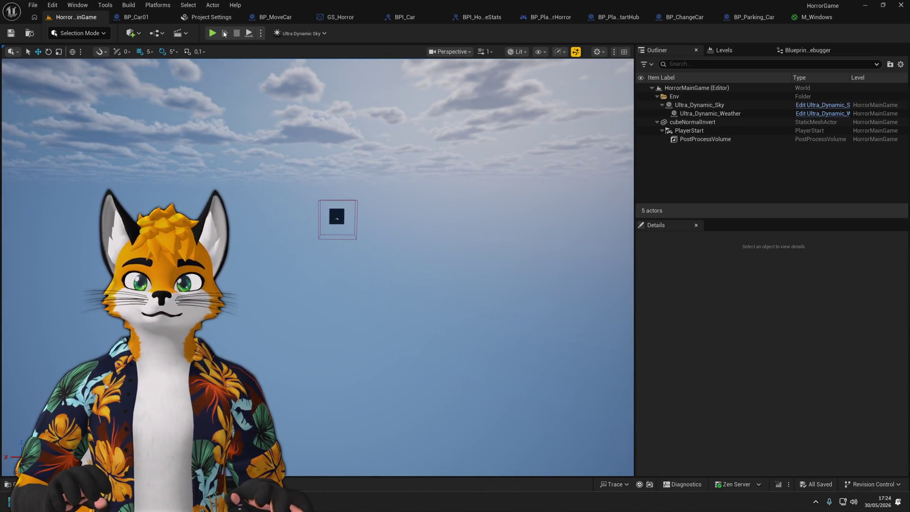
pyautogui.click(213, 32)
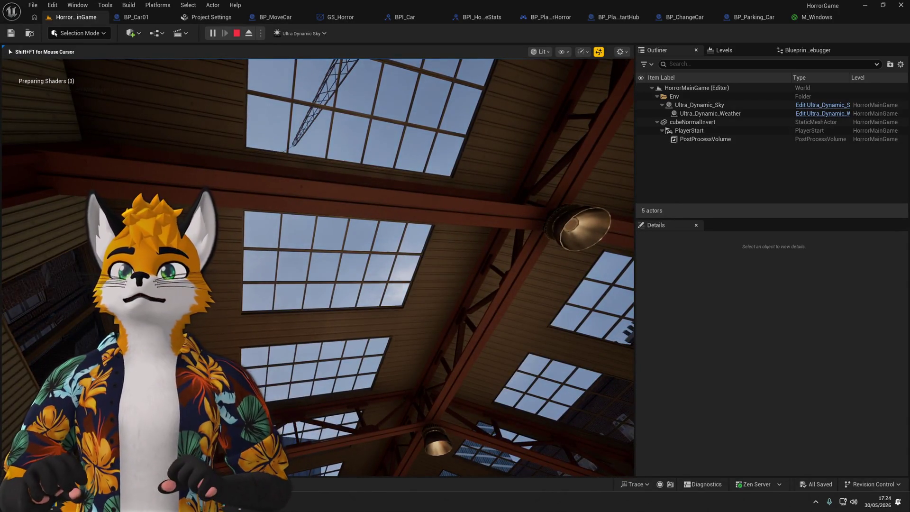
# Dismiss the Windows Start menu and return control to the running game view.
pyautogui.press('super')
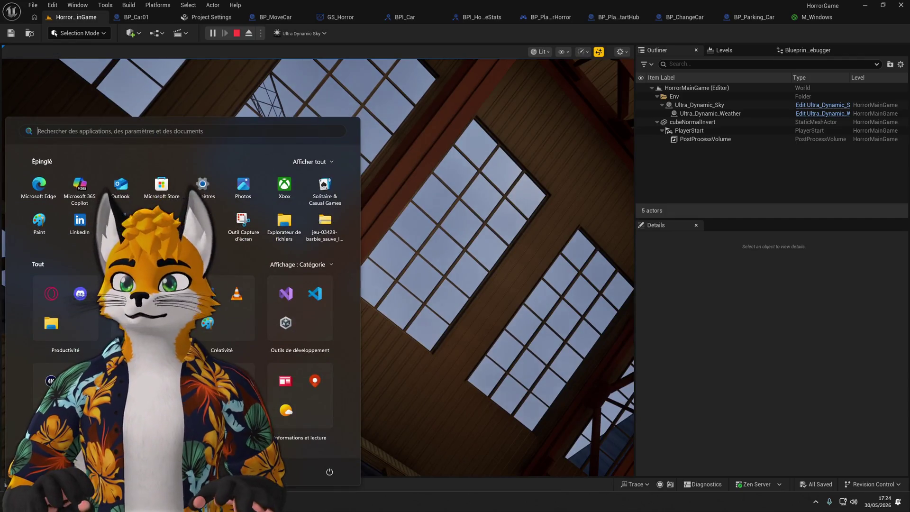
pyautogui.press('Escape')
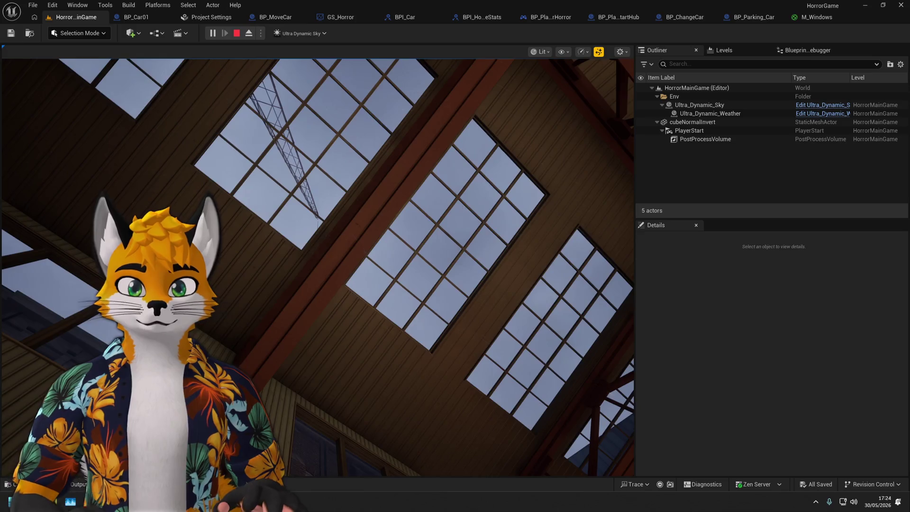
pyautogui.click(462, 206)
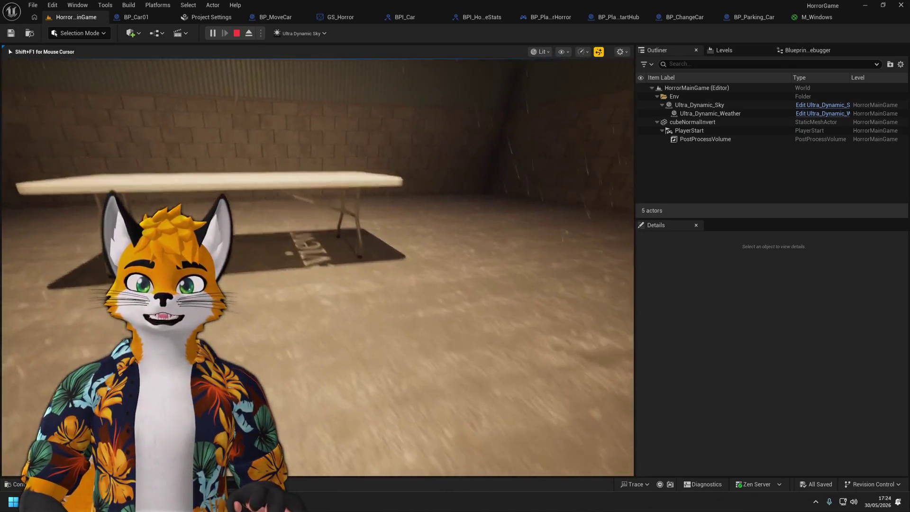
pyautogui.moveTo(317, 267)
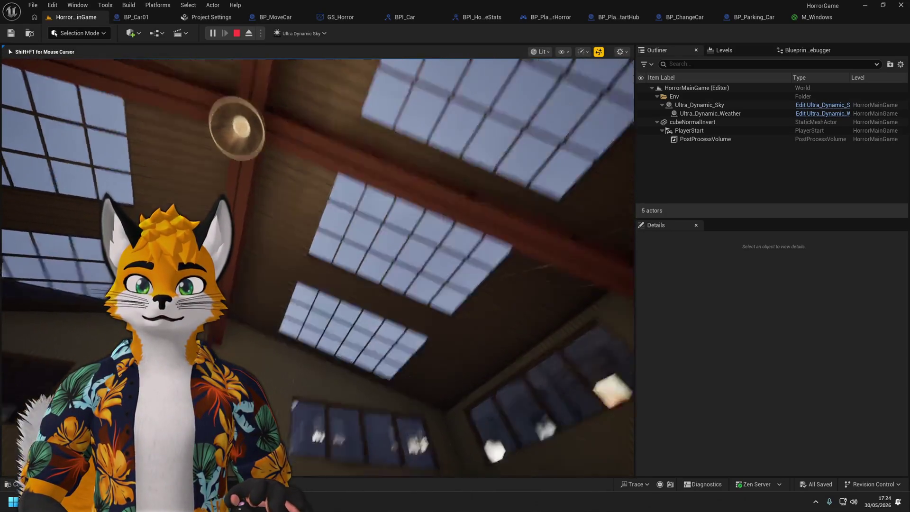
# Eject from the player with F8, fly over the roof and select SM_Warehouse_Roof02c_Windows5.
pyautogui.press('F8')
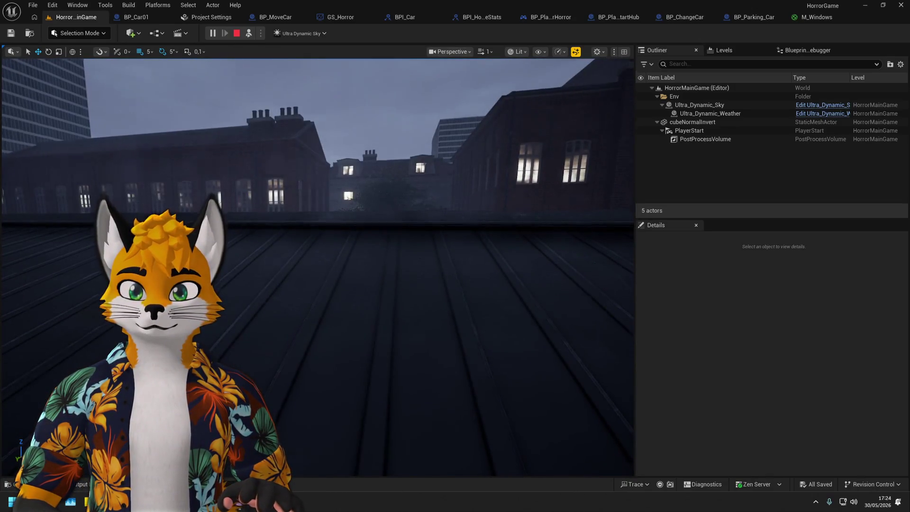
pyautogui.moveTo(431, 330); pyautogui.dragTo(436, 366)
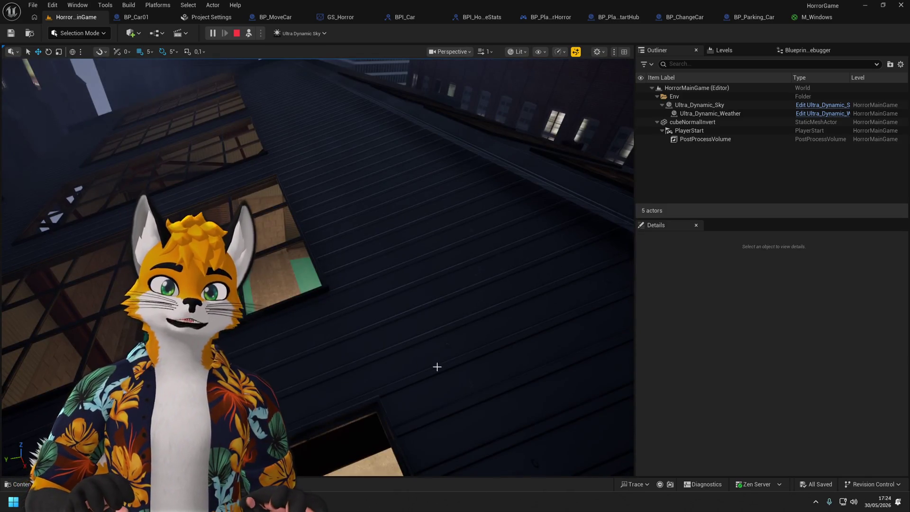
pyautogui.moveTo(463, 241); pyautogui.dragTo(458, 262)
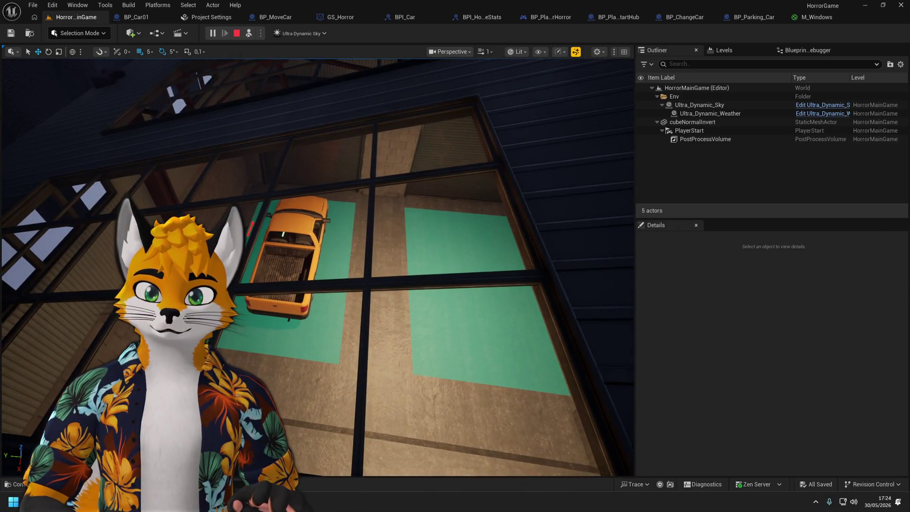
pyautogui.click(370, 293)
pyautogui.click(517, 51)
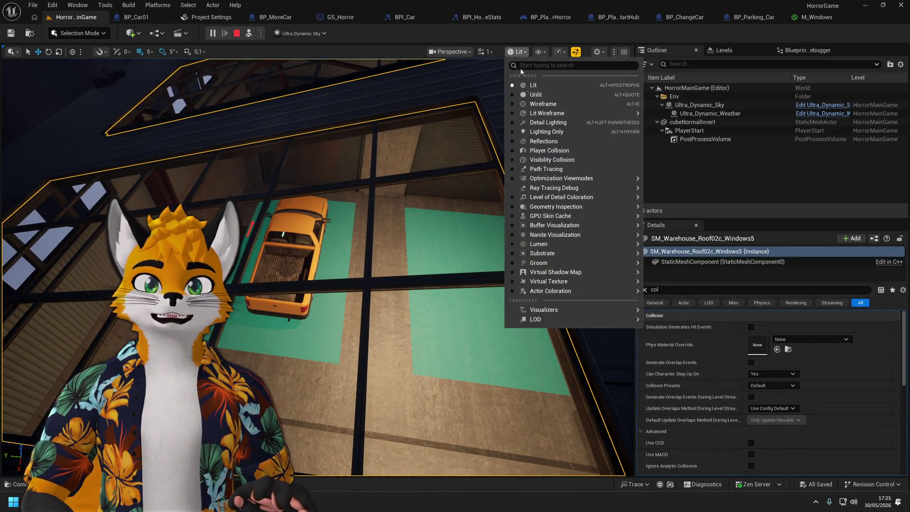
# Switch the viewport to Lit Wireframe and fly over the roof windows.
pyautogui.click(558, 113)
pyautogui.moveTo(488, 223); pyautogui.dragTo(484, 240)
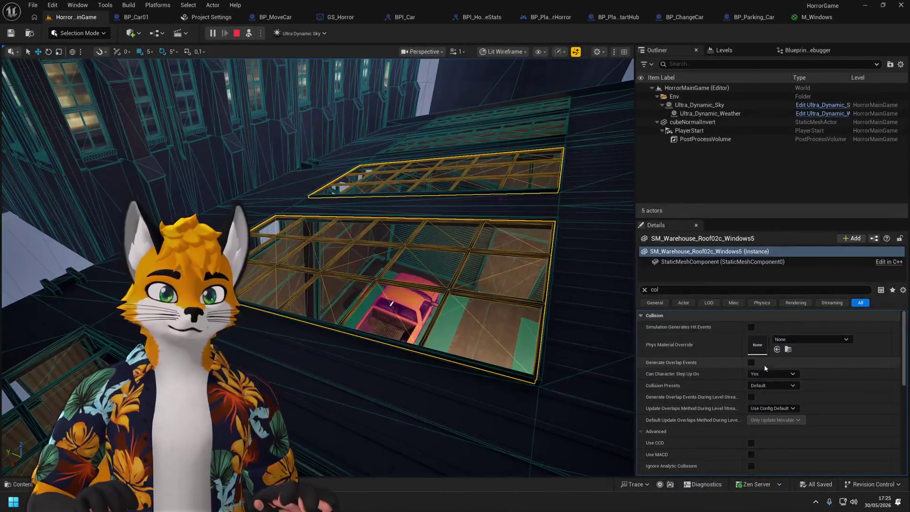
pyautogui.scroll(-10, 722, 382)
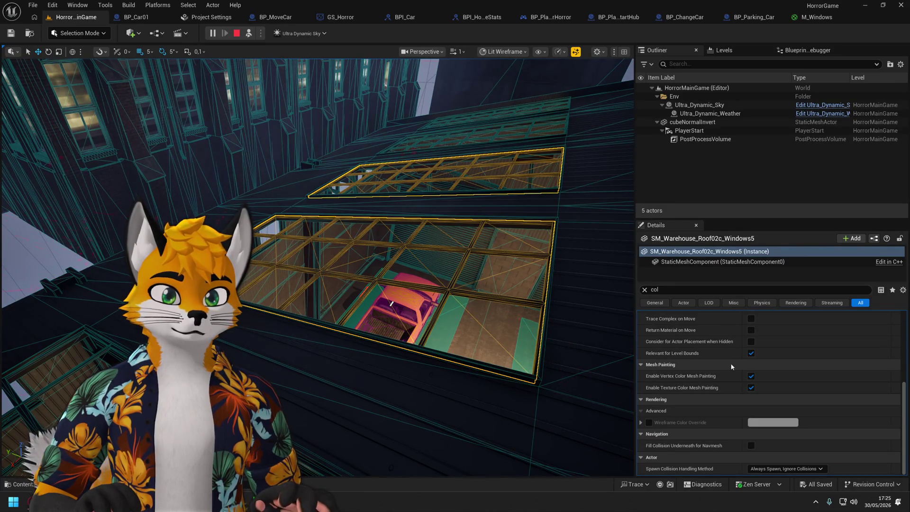
pyautogui.scroll(10, 731, 367)
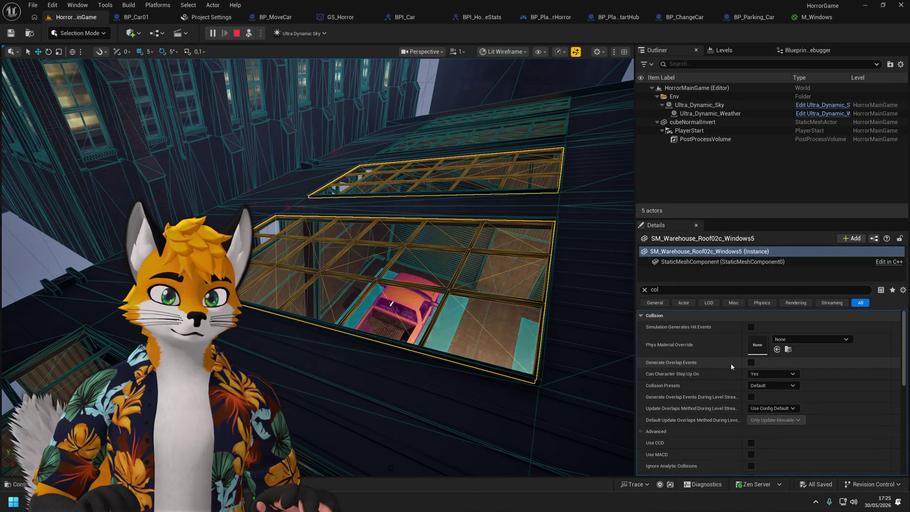
pyautogui.moveTo(582, 311); pyautogui.dragTo(558, 296)
pyautogui.moveTo(430, 285)
pyautogui.mouseDown()
pyautogui.moveTo(429, 266)
pyautogui.moveTo(430, 285)
pyautogui.mouseUp()
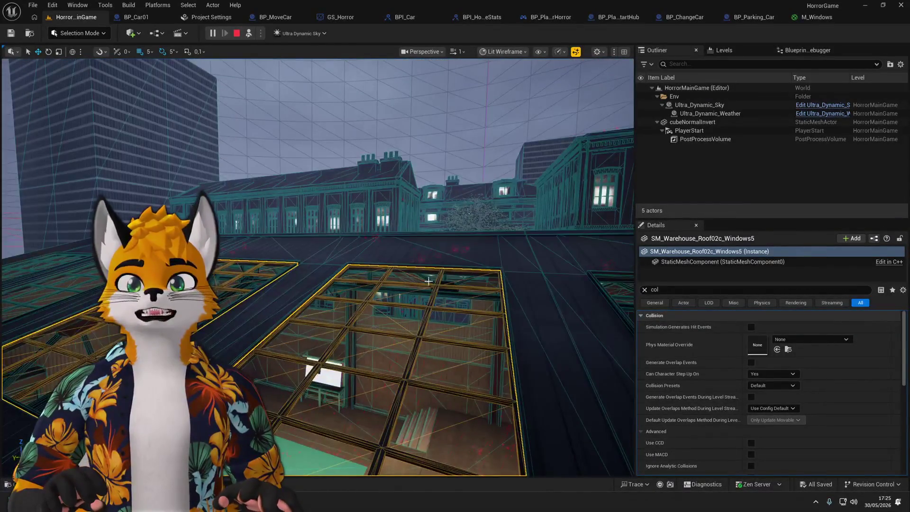
pyautogui.moveTo(431, 242)
pyautogui.mouseDown()
pyautogui.moveTo(423, 235)
pyautogui.moveTo(436, 206)
pyautogui.moveTo(414, 308)
pyautogui.mouseUp()
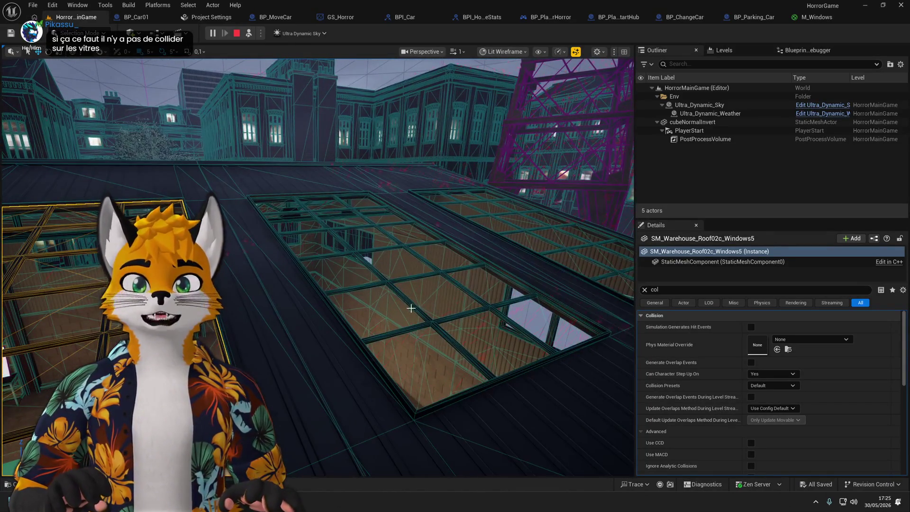
pyautogui.scroll(2, 464, 247)
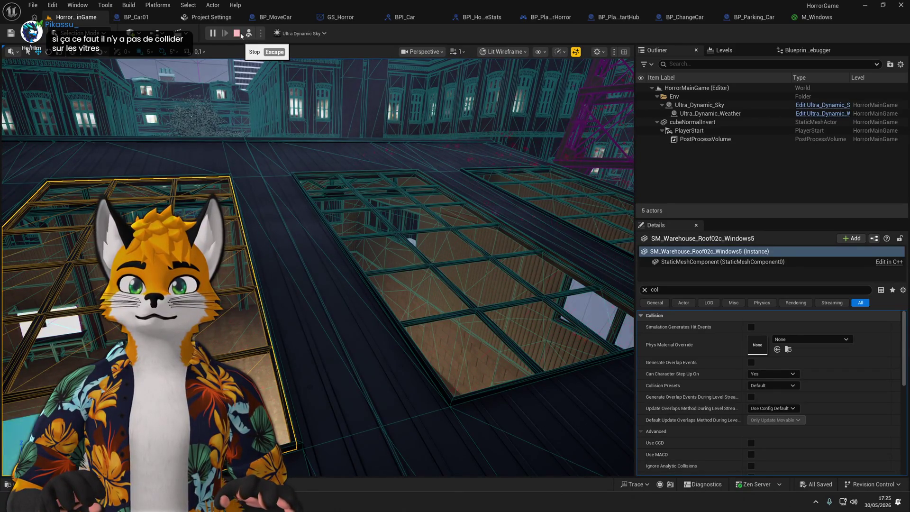
# Select roof window Windows6, clear the Details filter and browse to its static mesh asset.
pyautogui.click(395, 229)
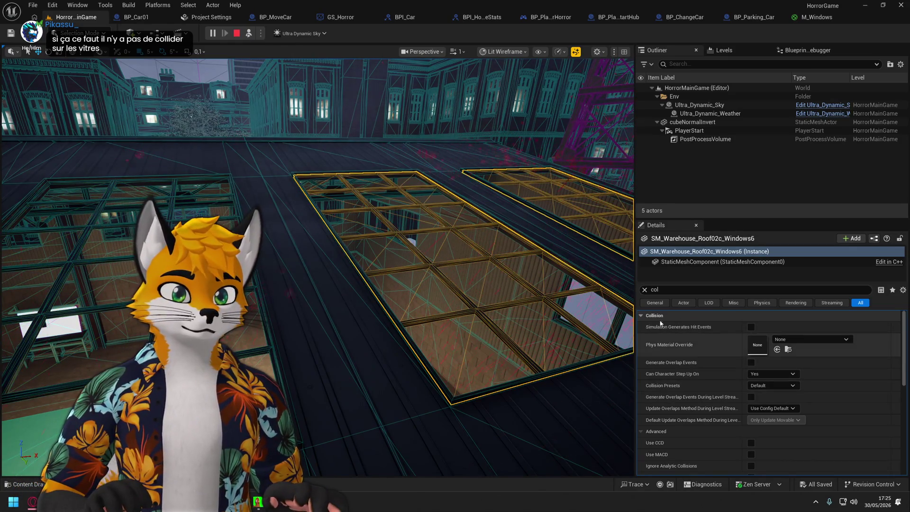
pyautogui.click(644, 289)
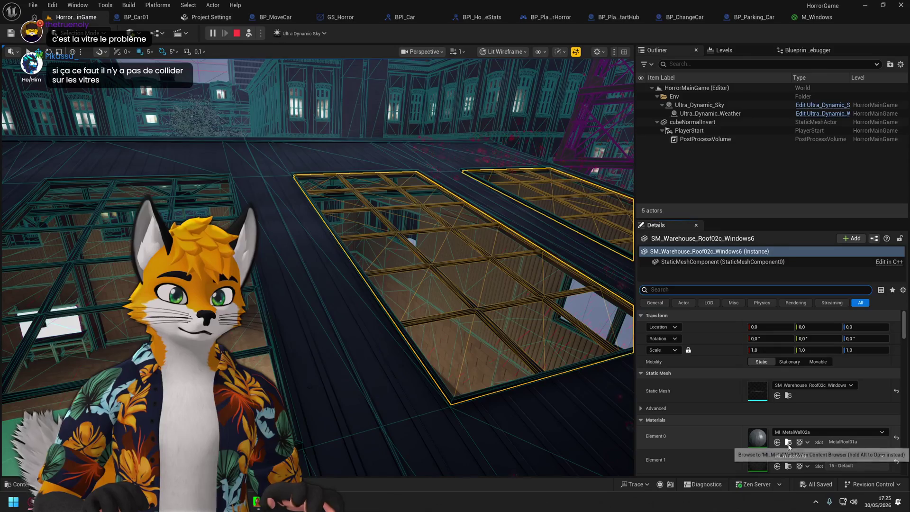
pyautogui.click(789, 396)
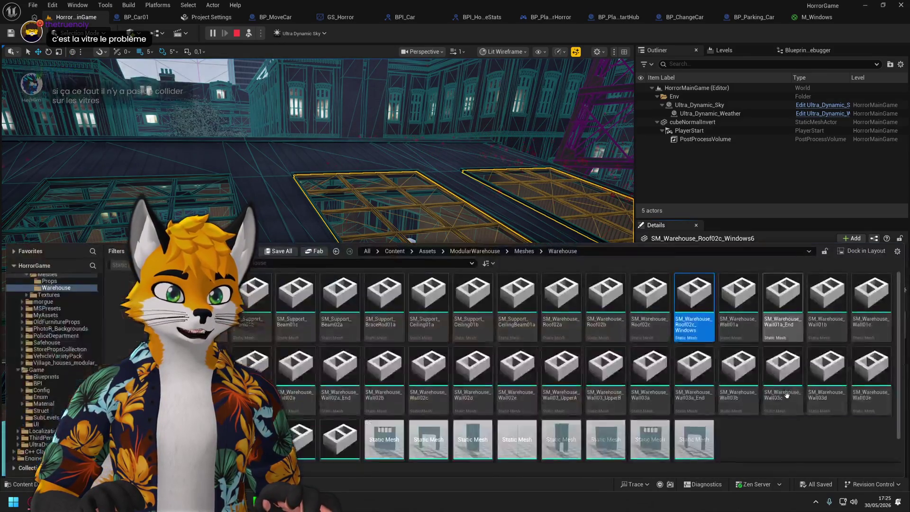
# Open SM_Warehouse_Roof02c_Windows in the Static Mesh editor and stop the running play session.
pyautogui.doubleClick(692, 296)
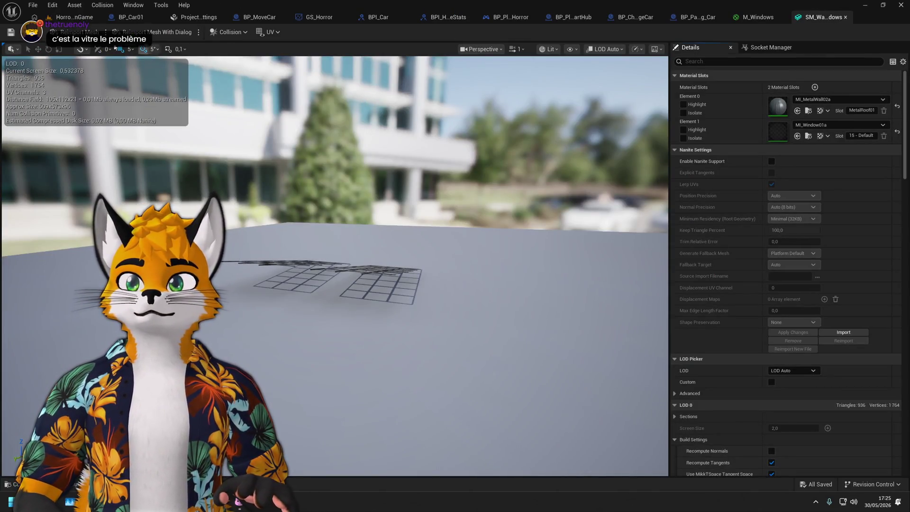
pyautogui.click(76, 18)
pyautogui.click(237, 33)
pyautogui.click(824, 17)
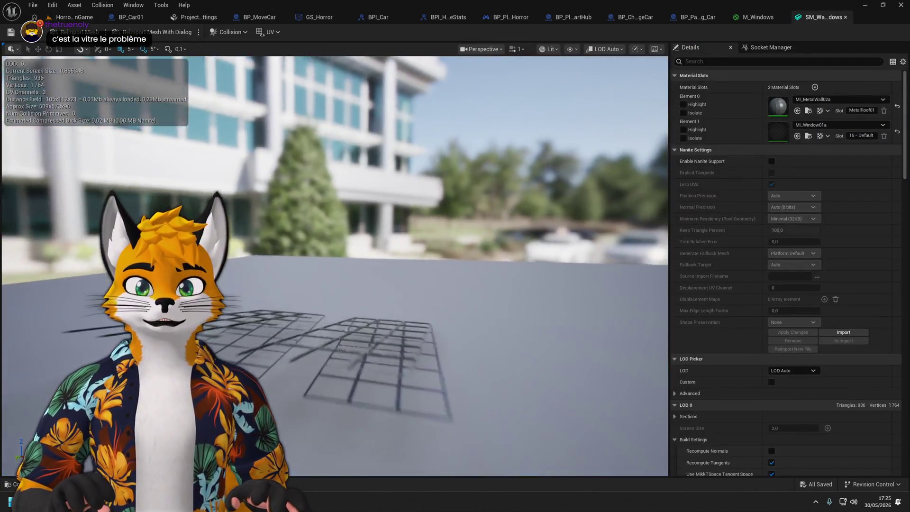
# Look down on the two window-frame grids and bring up the mesh's collision options.
pyautogui.moveTo(332, 265)
pyautogui.mouseDown()
pyautogui.moveTo(370, 247)
pyautogui.moveTo(341, 265)
pyautogui.mouseUp()
pyautogui.moveTo(490, 204)
pyautogui.mouseDown()
pyautogui.moveTo(512, 194)
pyautogui.moveTo(489, 204)
pyautogui.moveTo(253, 62)
pyautogui.mouseUp()
pyautogui.click(550, 49)
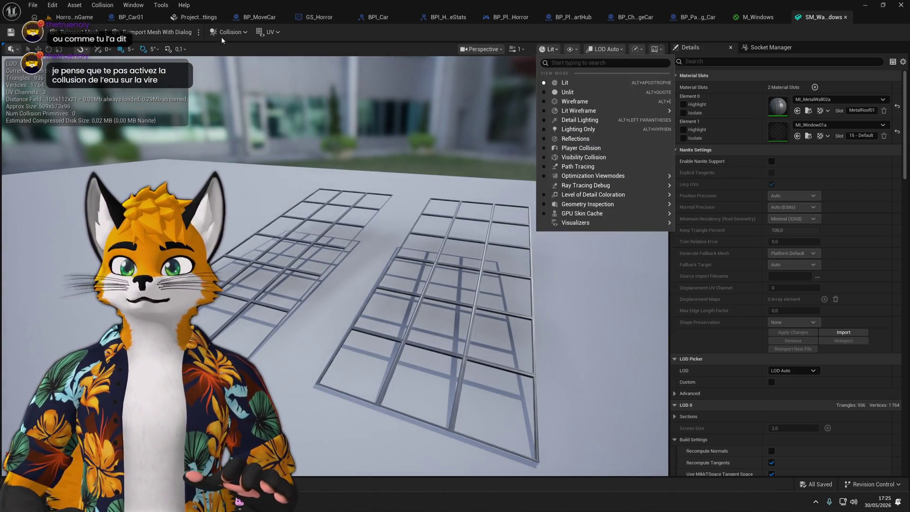
pyautogui.click(230, 32)
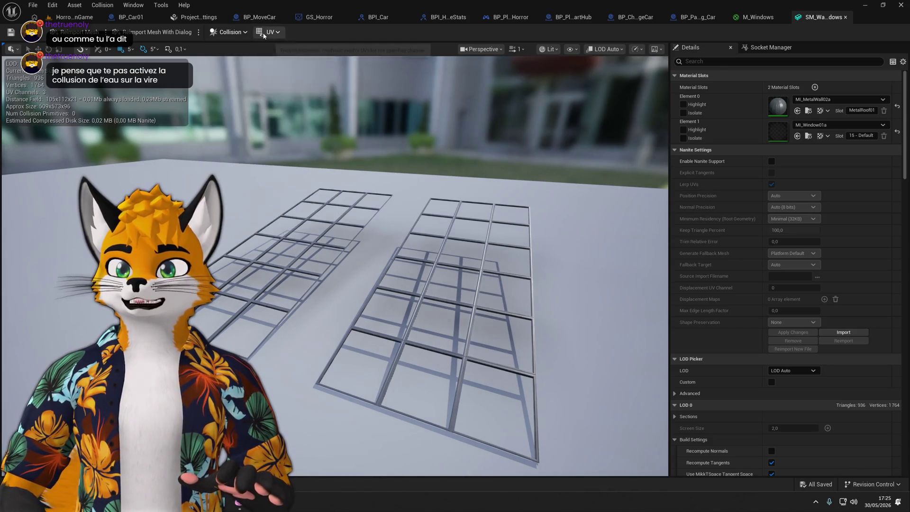